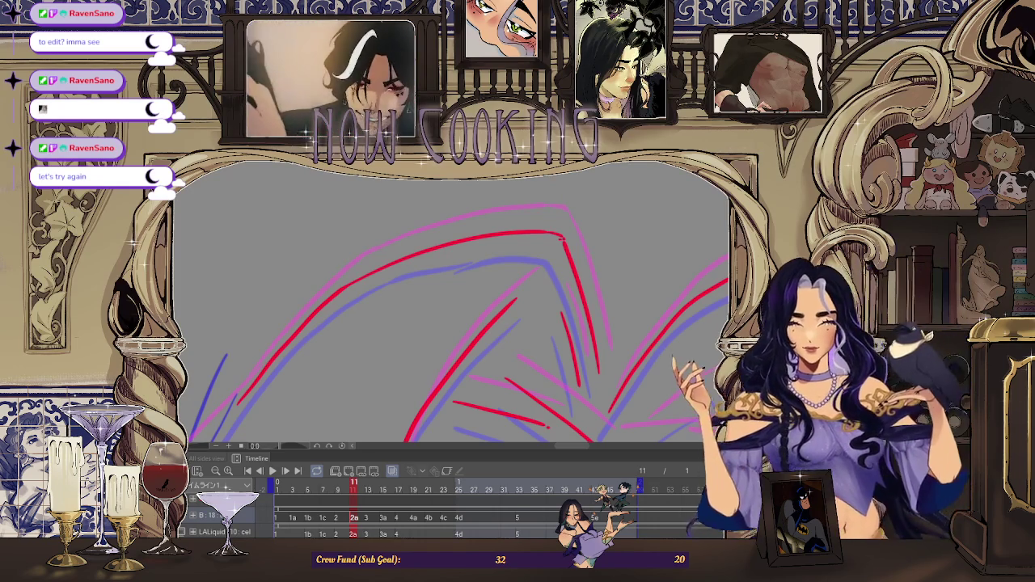
Mirror the canvas view to check the face, then restore it.
{"action": "scroll", "coordinate": [240, 353], "scroll_direction": "down", "scroll_amount": 2}
{"action": "scroll", "coordinate": [240, 353], "scroll_direction": "down", "scroll_amount": 2}
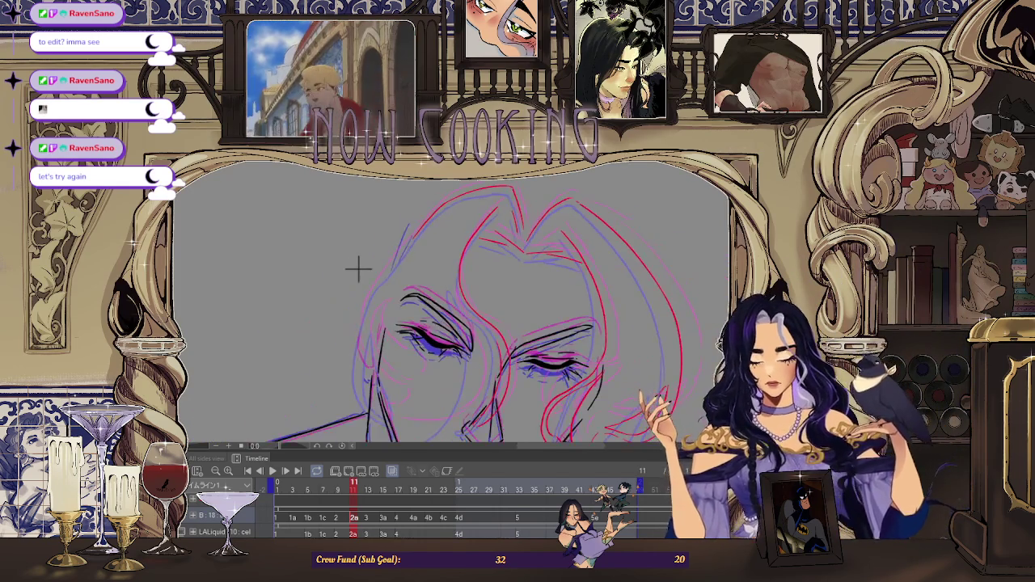
{"action": "scroll", "coordinate": [395, 259], "scroll_direction": "down", "scroll_amount": 1}
{"action": "scroll", "coordinate": [410, 255], "scroll_direction": "up", "scroll_amount": 1}
{"action": "scroll", "coordinate": [411, 231], "scroll_direction": "up", "scroll_amount": 1}
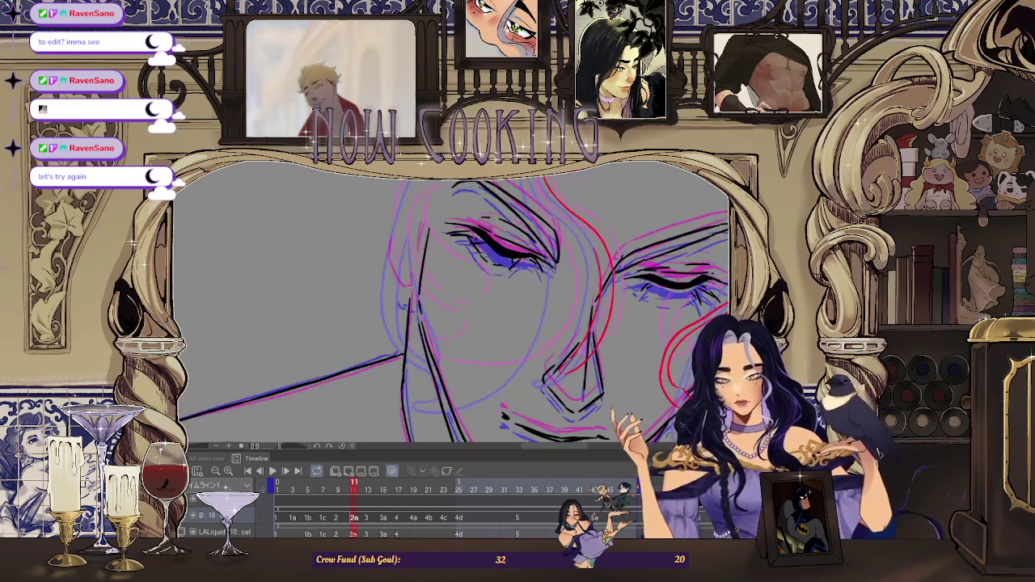
{"action": "scroll", "coordinate": [411, 231], "scroll_direction": "up", "scroll_amount": 1}
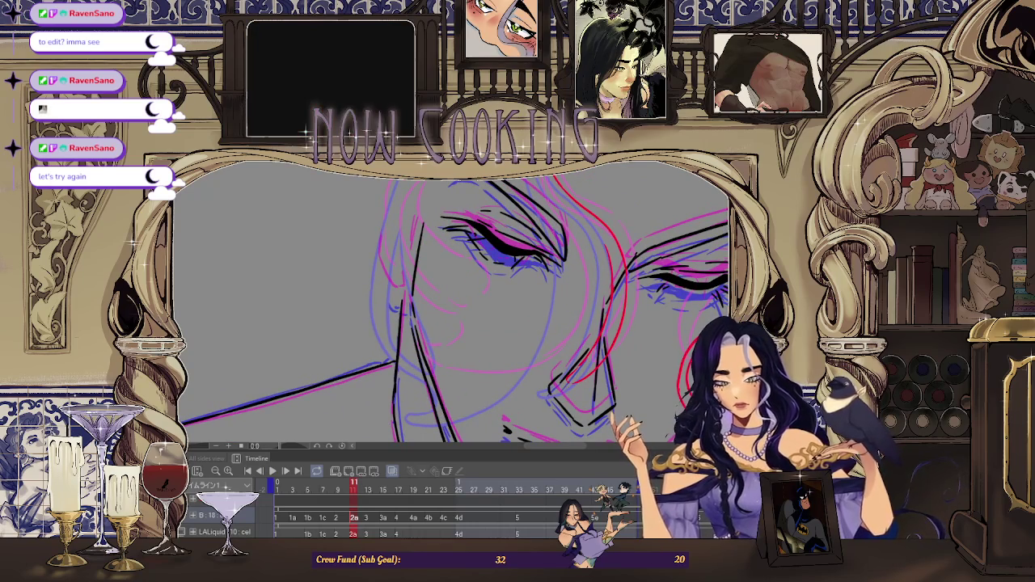
{"action": "left_click_drag", "start_coordinate": [412, 198], "coordinate": [396, 261]}
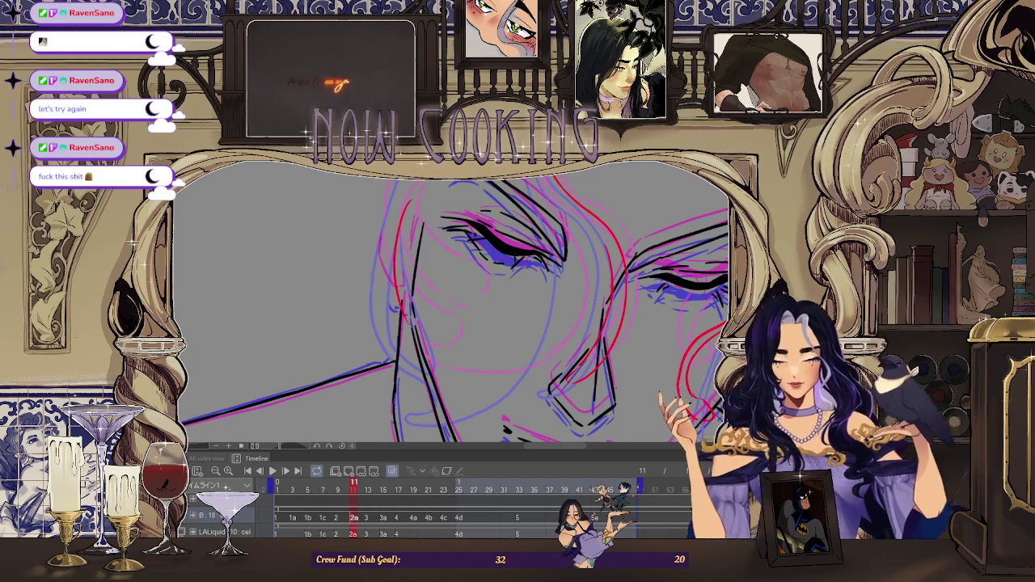
{"action": "key", "text": "h"}
{"action": "key", "text": "h"}
{"action": "key", "text": "h"}
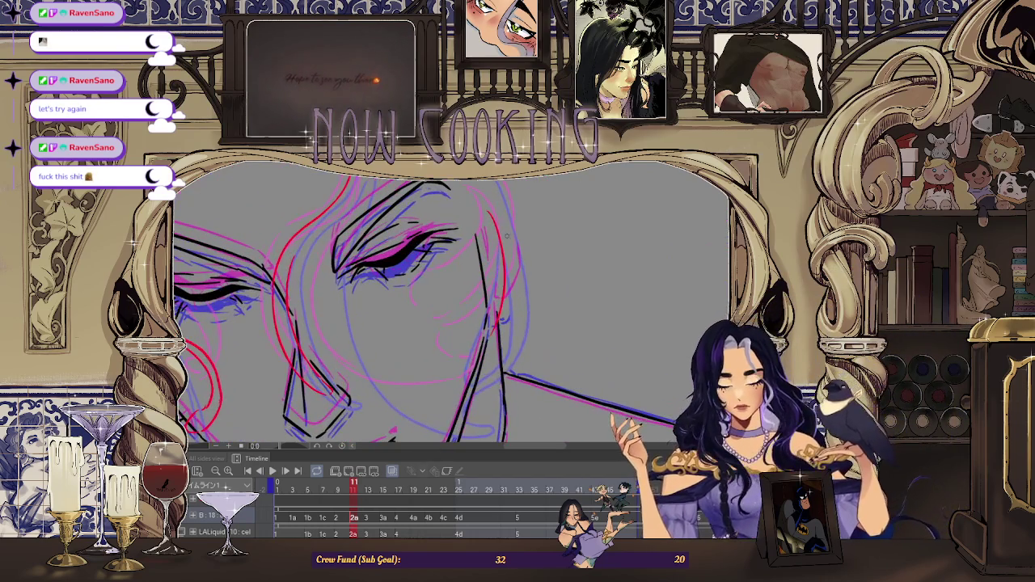
{"action": "key", "text": "h"}
{"action": "key", "text": "h"}
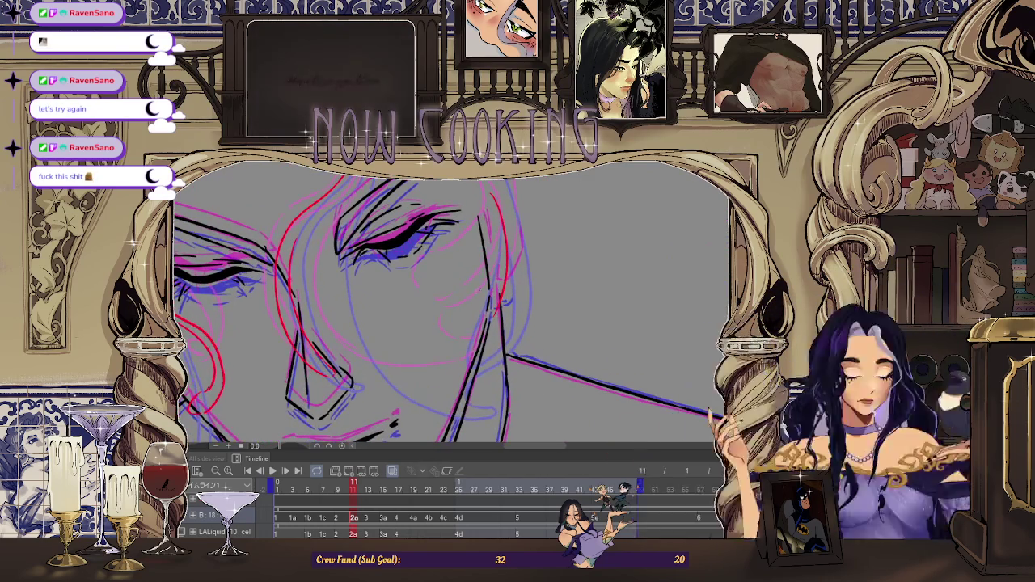
{"action": "key", "text": "h"}
{"action": "key", "text": "h"}
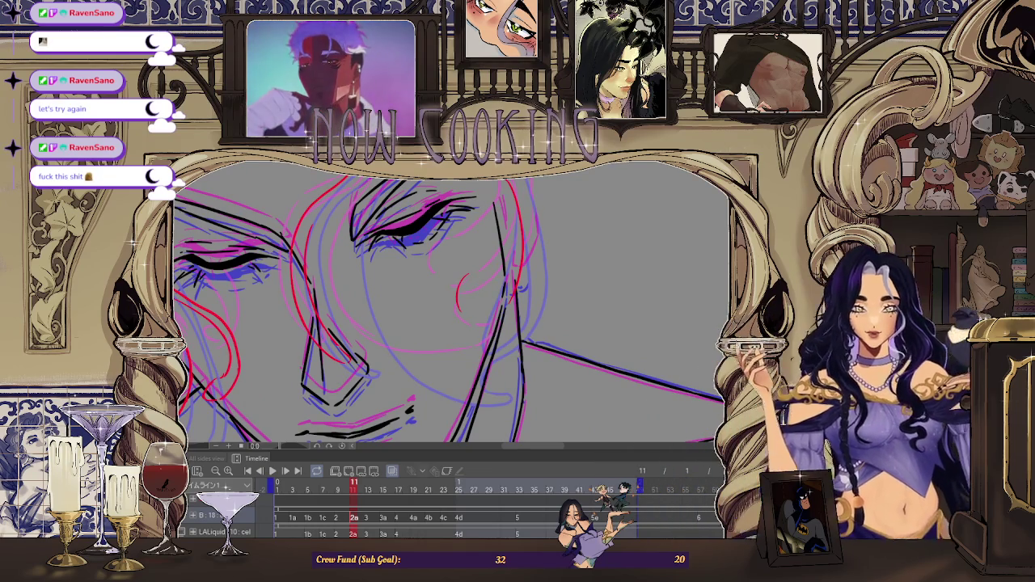
Draw a red hair guide curve along the jaw, close it into a loop, and rotate the view.
{"action": "scroll", "coordinate": [558, 214], "scroll_direction": "up", "scroll_amount": 1}
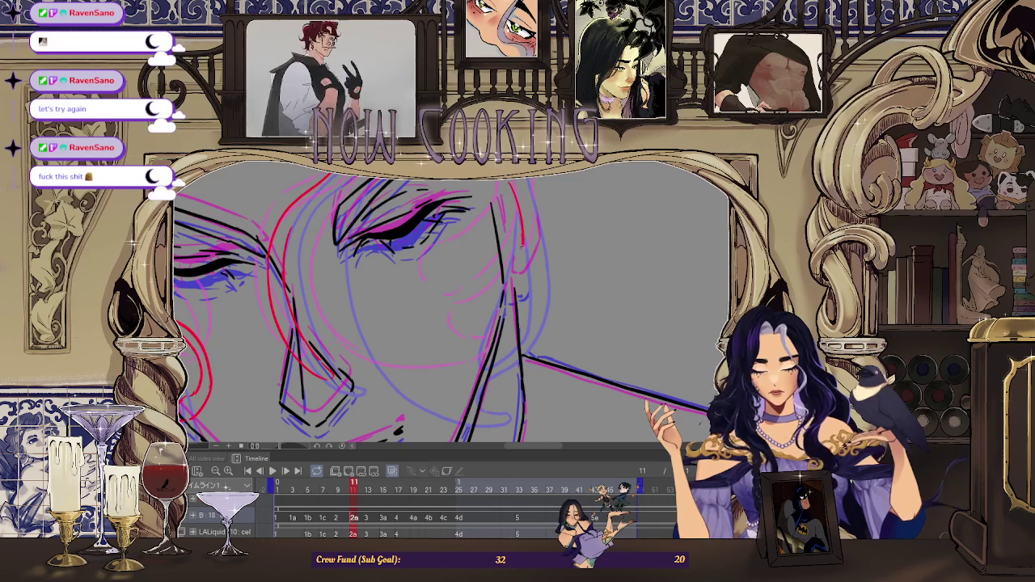
{"action": "left_click_drag", "start_coordinate": [451, 328], "coordinate": [508, 303]}
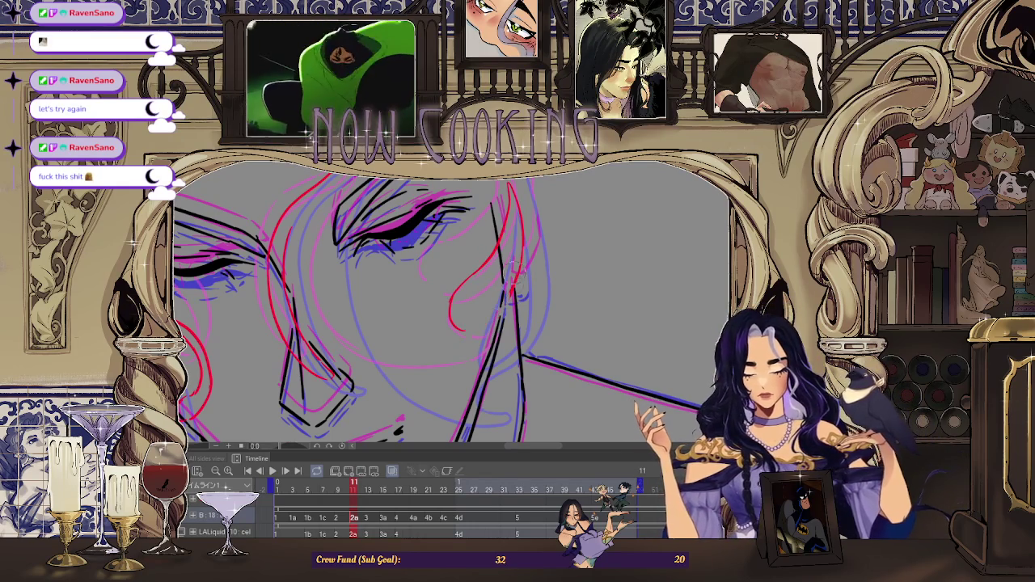
{"action": "left_click_drag", "start_coordinate": [470, 334], "coordinate": [508, 287]}
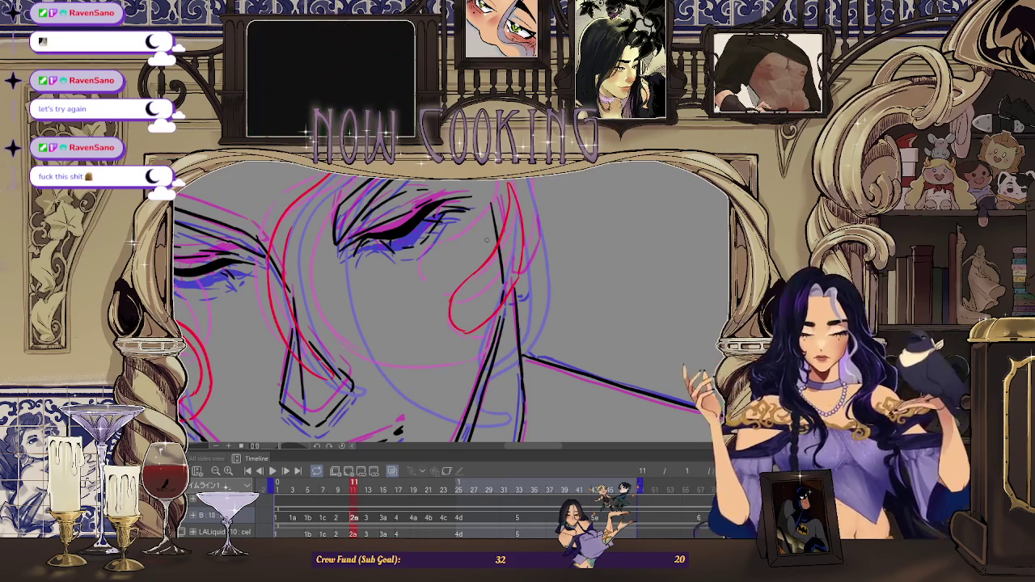
{"action": "left_click_drag", "start_coordinate": [486, 240], "coordinate": [519, 276]}
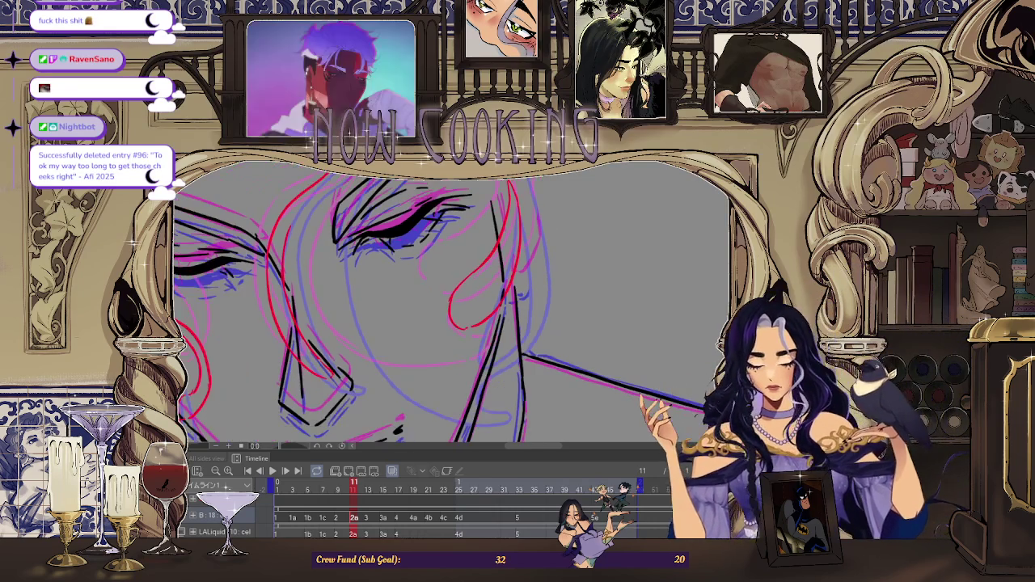
{"action": "scroll", "coordinate": [450, 303], "scroll_direction": "down", "scroll_amount": 1}
{"action": "scroll", "coordinate": [449, 303], "scroll_direction": "down", "scroll_amount": 1}
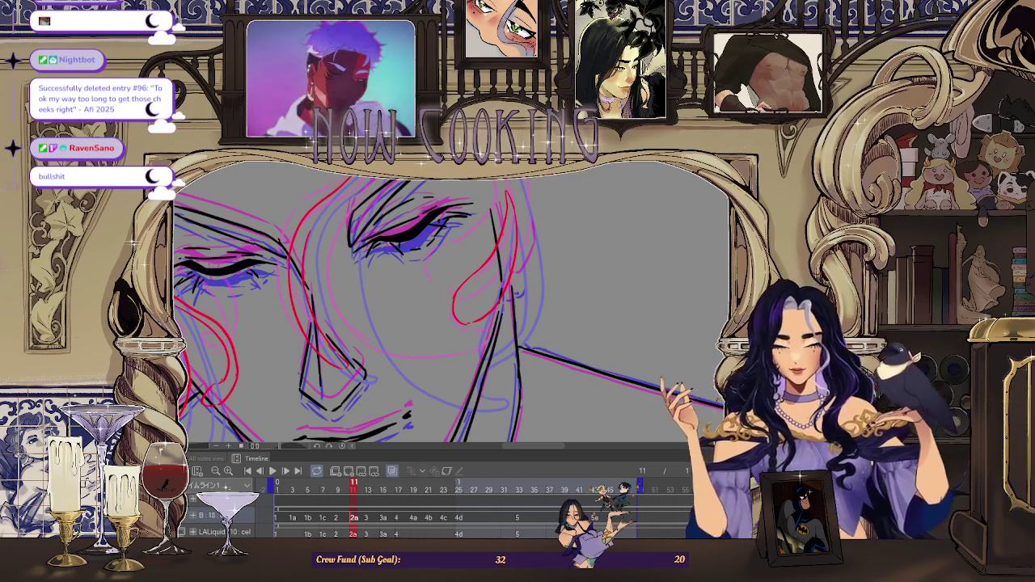
{"action": "scroll", "coordinate": [449, 303], "scroll_direction": "up", "scroll_amount": 1}
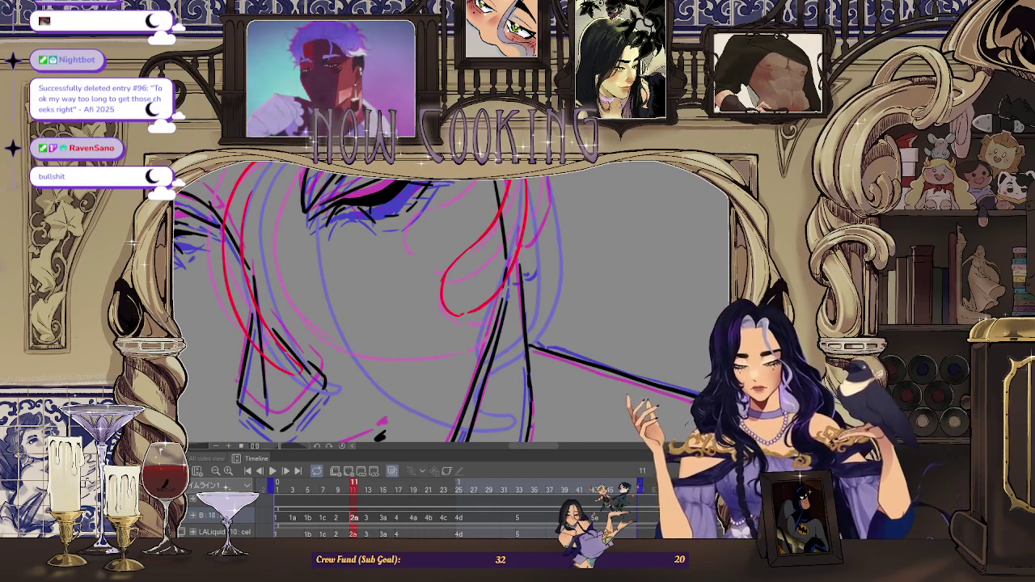
{"action": "left_click_drag", "start_coordinate": [441, 287], "coordinate": [488, 299]}
{"action": "key", "text": "ctrl+z"}
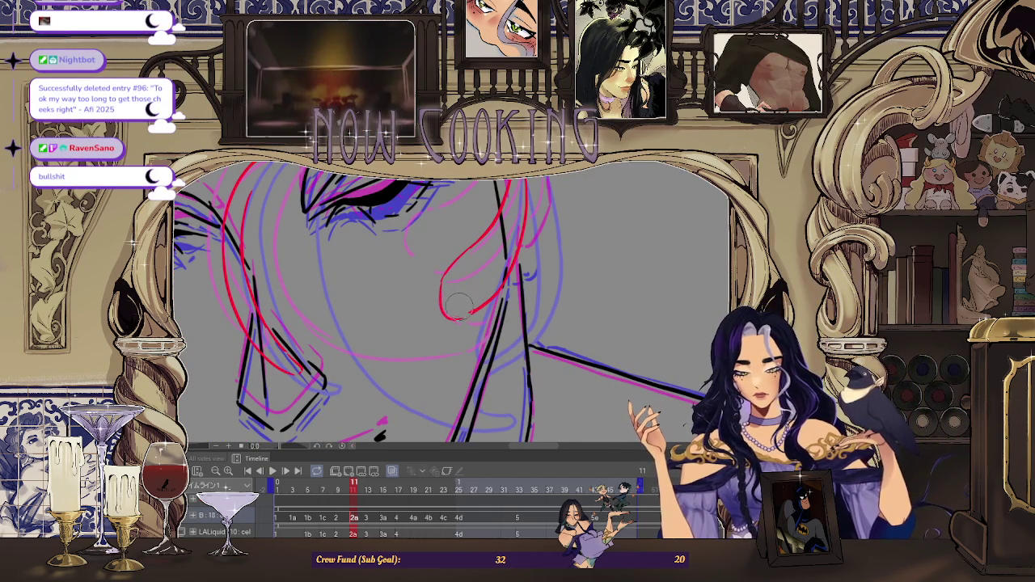
{"action": "scroll", "coordinate": [458, 321], "scroll_direction": "down", "scroll_amount": 1}
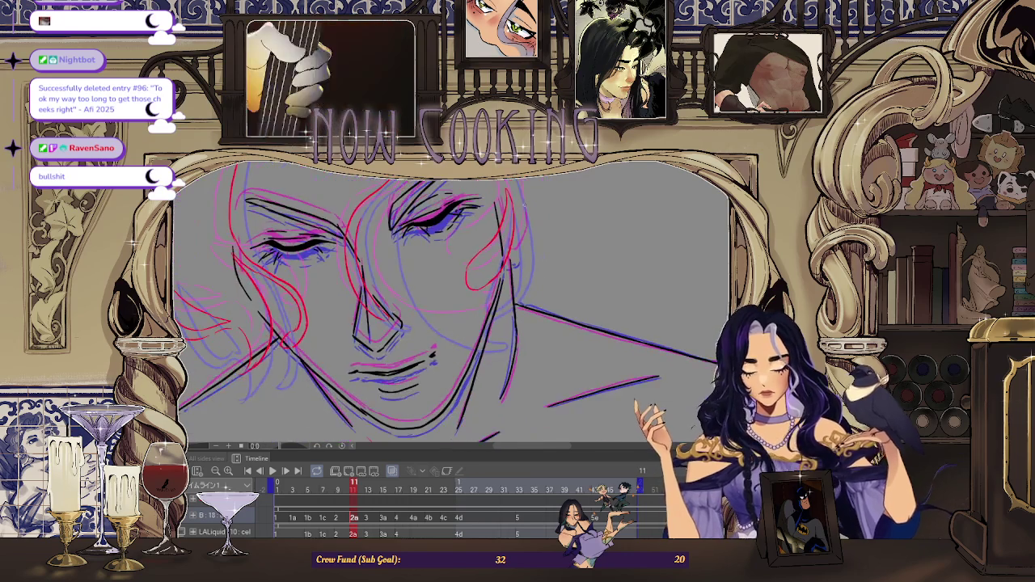
{"action": "scroll", "coordinate": [458, 321], "scroll_direction": "down", "scroll_amount": 1}
{"action": "scroll", "coordinate": [457, 321], "scroll_direction": "down", "scroll_amount": 1}
{"action": "scroll", "coordinate": [457, 321], "scroll_direction": "down", "scroll_amount": 1}
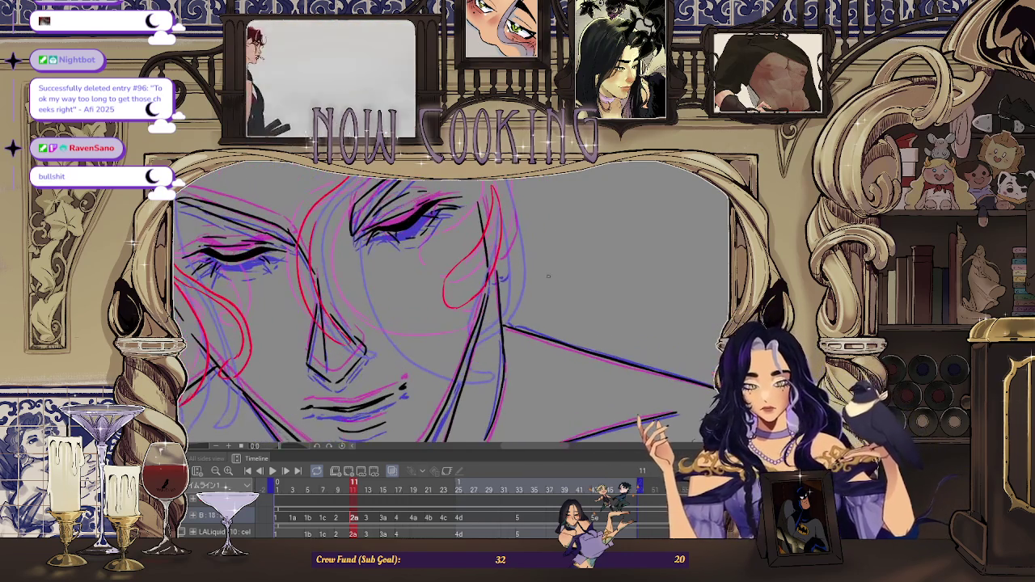
{"action": "key", "text": "h"}
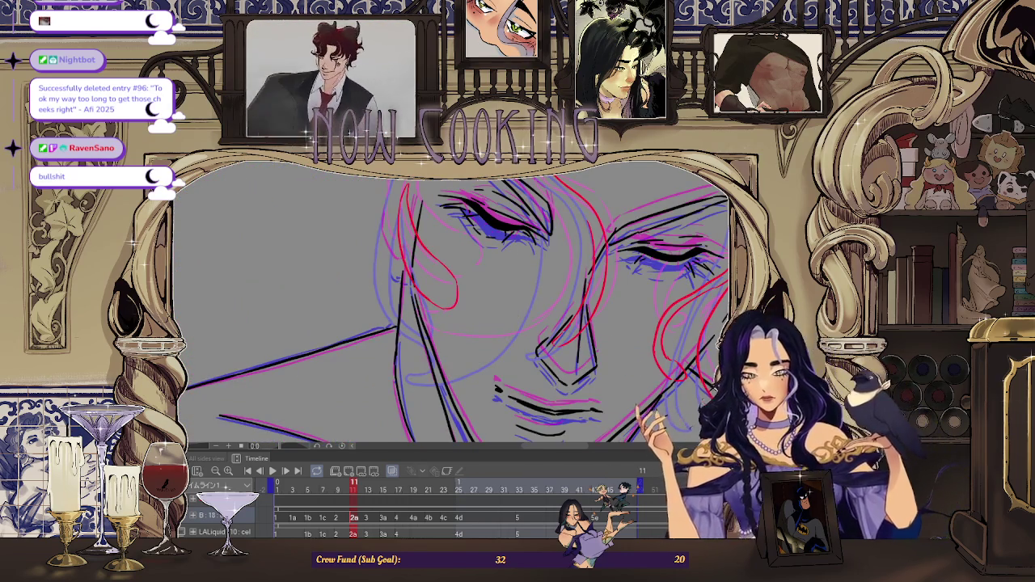
{"action": "scroll", "coordinate": [458, 321], "scroll_direction": "down", "scroll_amount": 1}
{"action": "scroll", "coordinate": [458, 321], "scroll_direction": "down", "scroll_amount": 1}
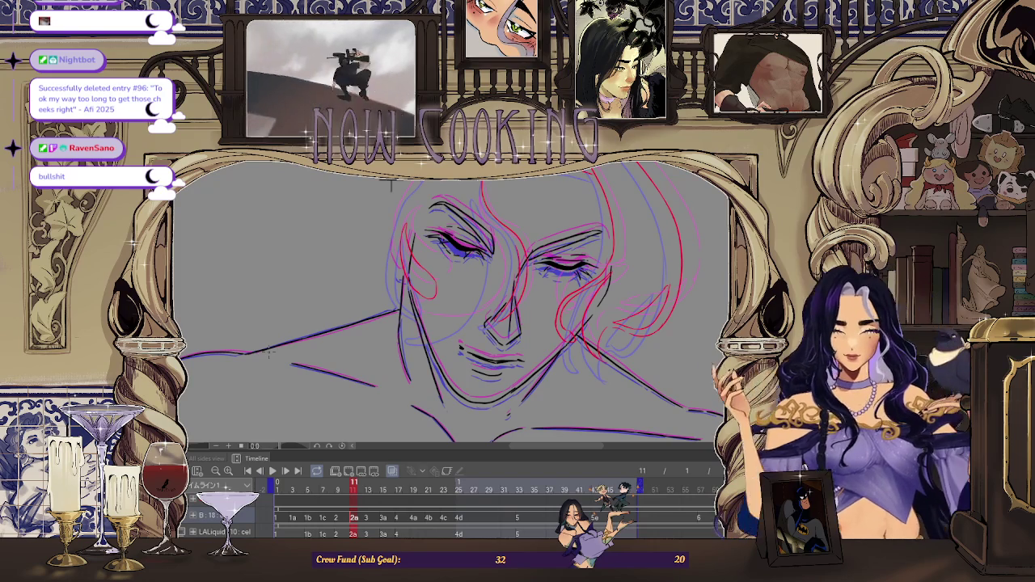
{"action": "scroll", "coordinate": [391, 186], "scroll_direction": "up", "scroll_amount": 2}
{"action": "scroll", "coordinate": [396, 242], "scroll_direction": "down", "scroll_amount": 2}
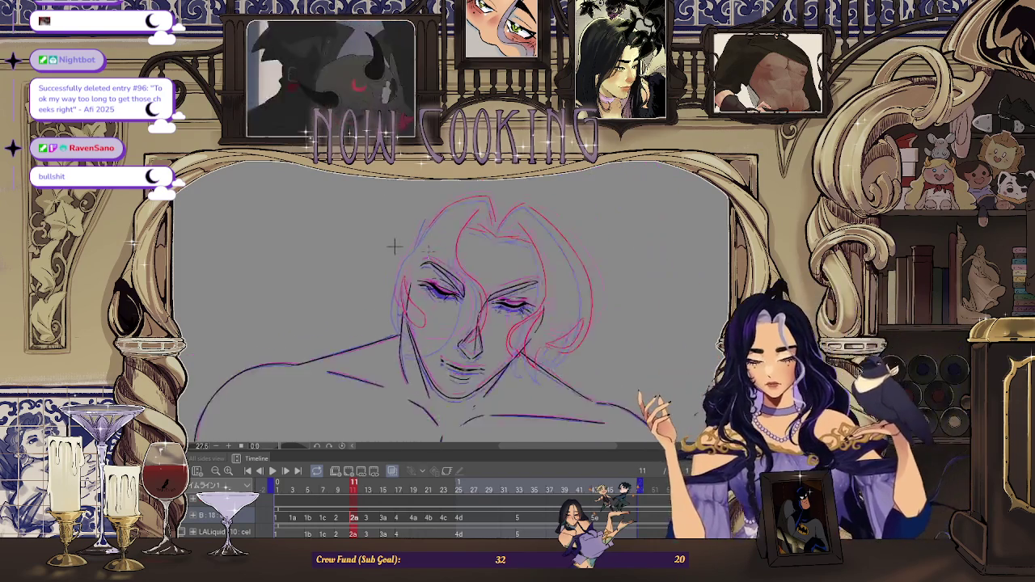
{"action": "scroll", "coordinate": [369, 231], "scroll_direction": "up", "scroll_amount": 3}
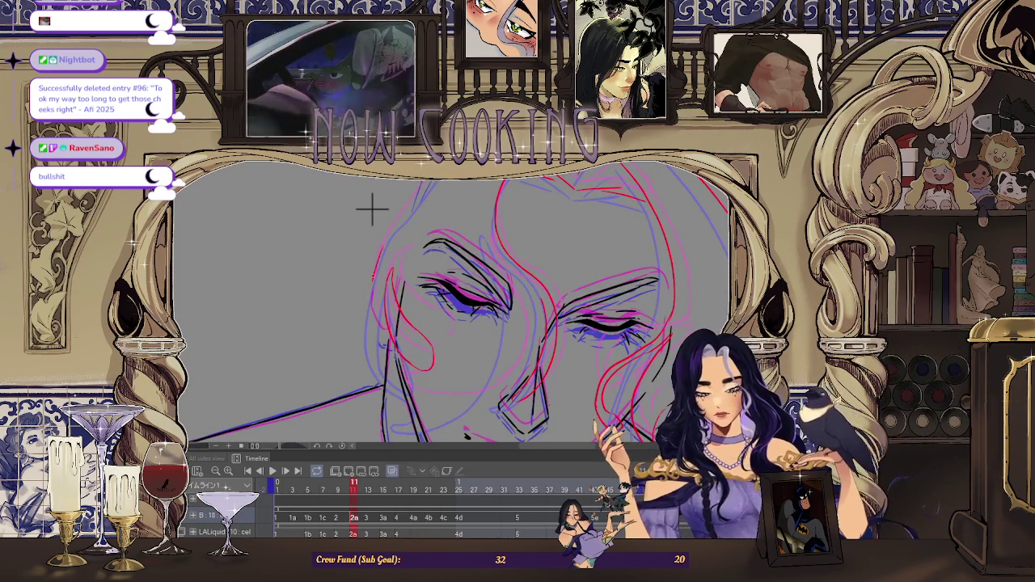
{"action": "scroll", "coordinate": [372, 208], "scroll_direction": "up", "scroll_amount": 3}
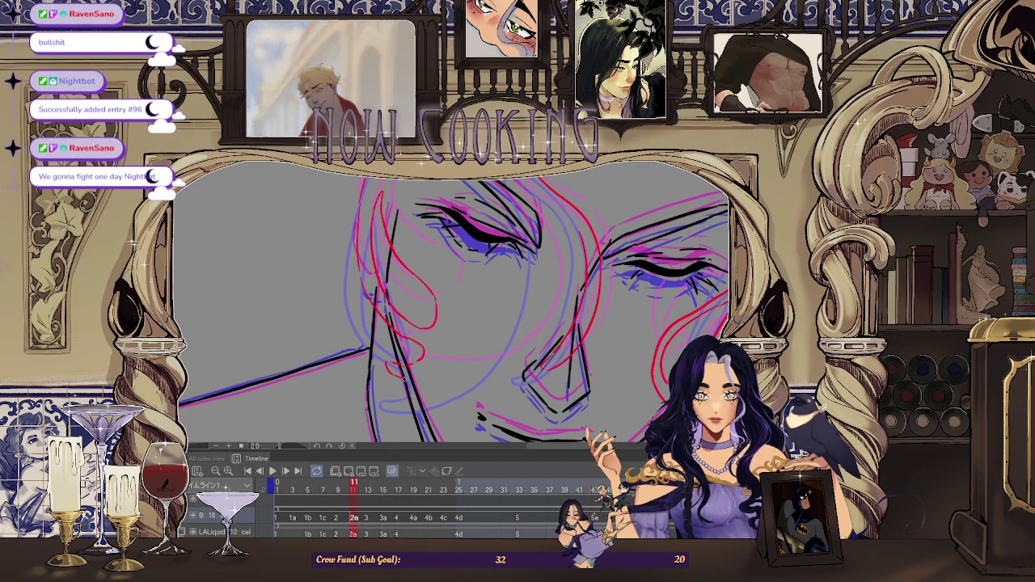
{"action": "mouse_move", "coordinate": [401, 373]}
{"action": "left_mouse_down"}
{"action": "mouse_move", "coordinate": [485, 228]}
{"action": "mouse_move", "coordinate": [538, 418]}
{"action": "left_mouse_up"}
{"action": "scroll", "coordinate": [486, 227], "scroll_direction": "down", "scroll_amount": 2}
{"action": "scroll", "coordinate": [487, 226], "scroll_direction": "down", "scroll_amount": 2}
{"action": "scroll", "coordinate": [538, 418], "scroll_direction": "down", "scroll_amount": 2}
{"action": "scroll", "coordinate": [426, 263], "scroll_direction": "up", "scroll_amount": 5}
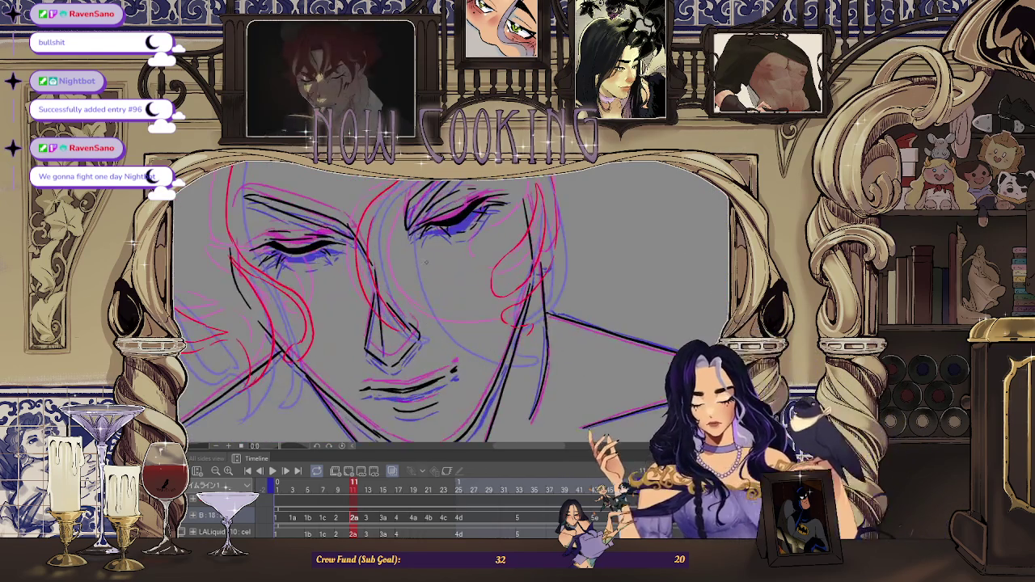
{"action": "mouse_move", "coordinate": [426, 261]}
{"action": "left_mouse_down"}
{"action": "mouse_move", "coordinate": [452, 242]}
{"action": "mouse_move", "coordinate": [436, 267]}
{"action": "left_mouse_up"}
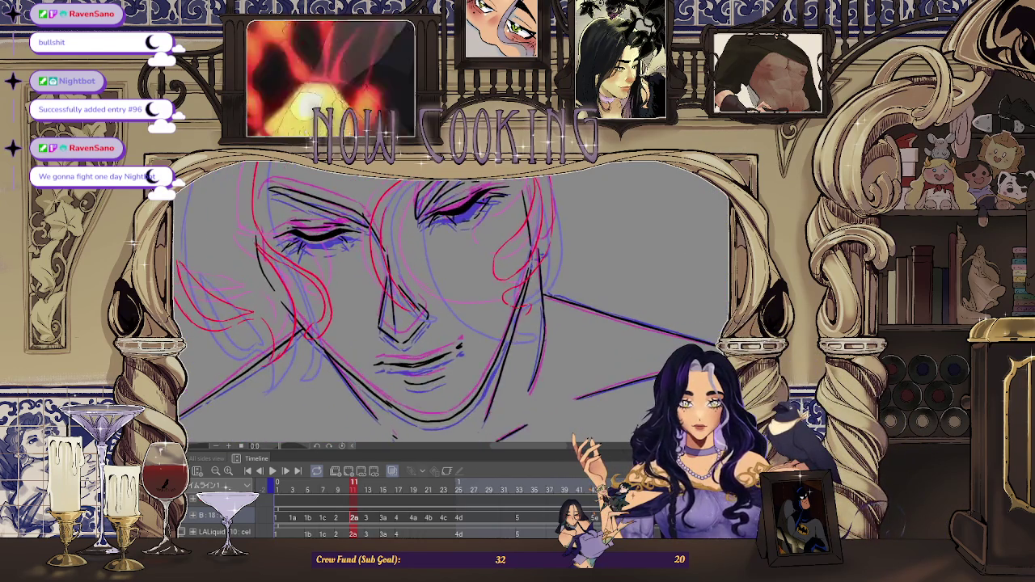
{"action": "scroll", "coordinate": [375, 250], "scroll_direction": "up", "scroll_amount": 2}
{"action": "scroll", "coordinate": [375, 250], "scroll_direction": "up", "scroll_amount": 2}
{"action": "scroll", "coordinate": [375, 251], "scroll_direction": "up", "scroll_amount": 2}
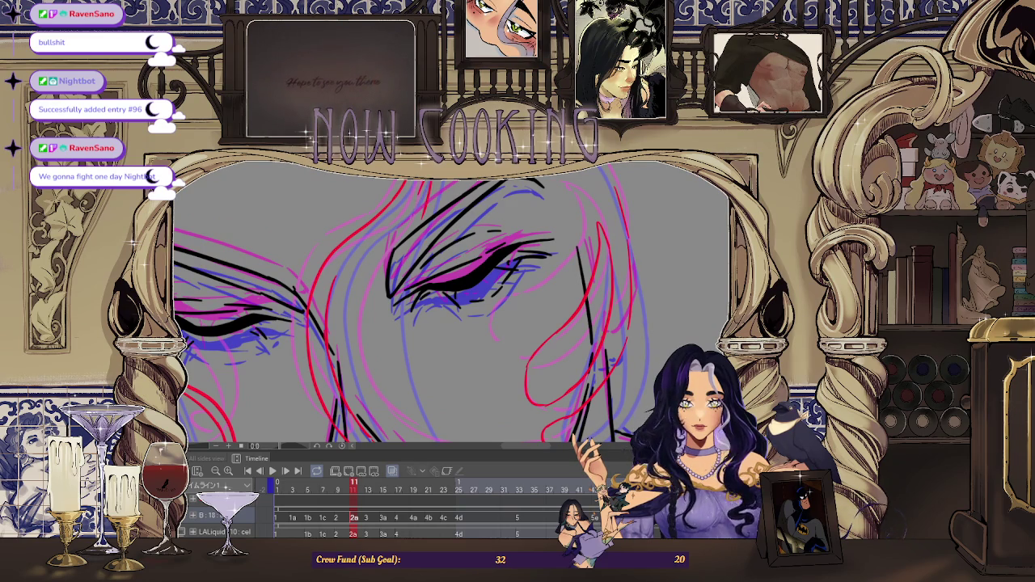
{"action": "scroll", "coordinate": [381, 342], "scroll_direction": "down", "scroll_amount": 2}
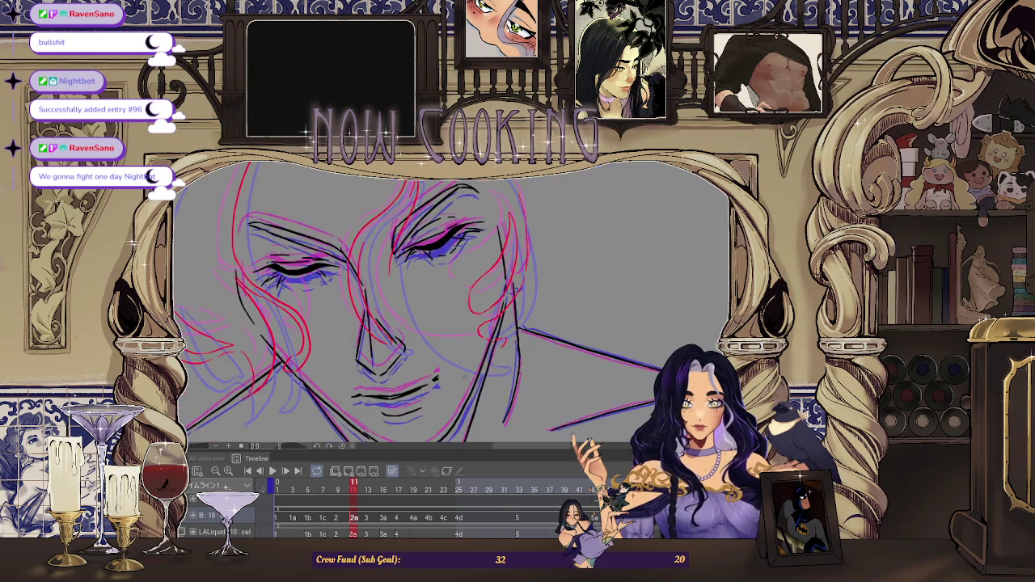
{"action": "left_click_drag", "start_coordinate": [382, 342], "coordinate": [369, 247]}
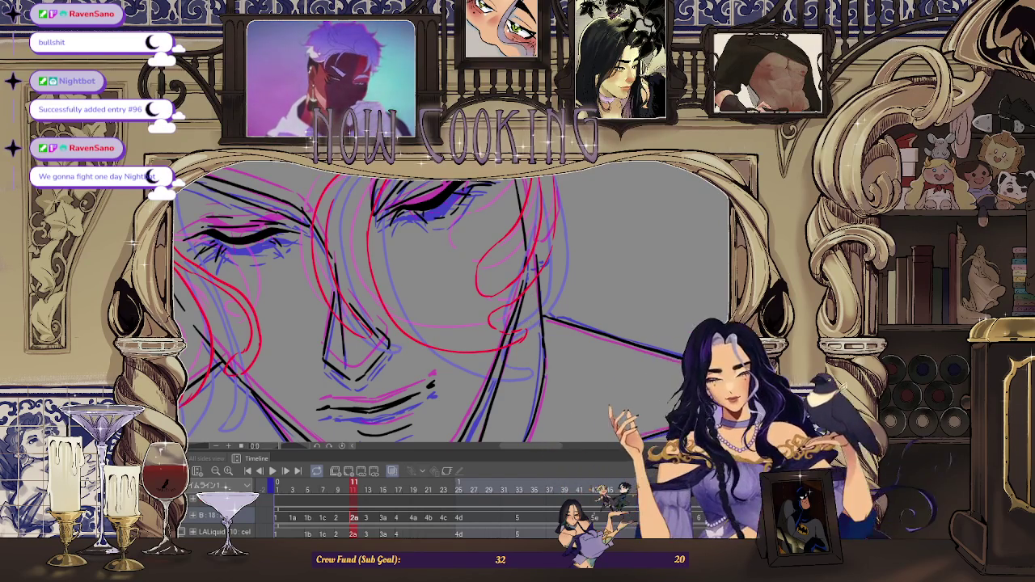
{"action": "key", "text": "h"}
{"action": "scroll", "coordinate": [381, 339], "scroll_direction": "up", "scroll_amount": 2}
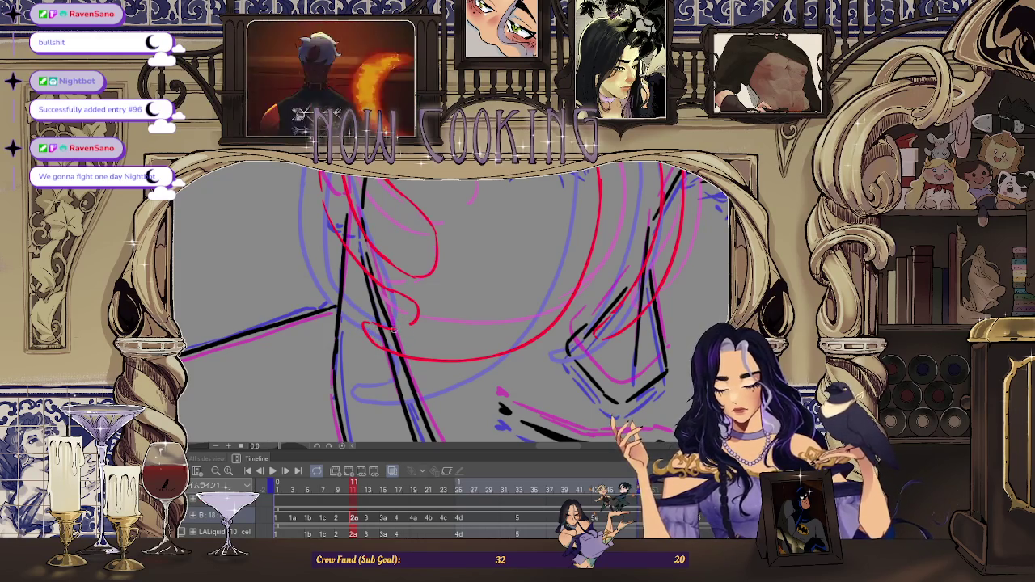
{"action": "scroll", "coordinate": [408, 303], "scroll_direction": "down", "scroll_amount": 2}
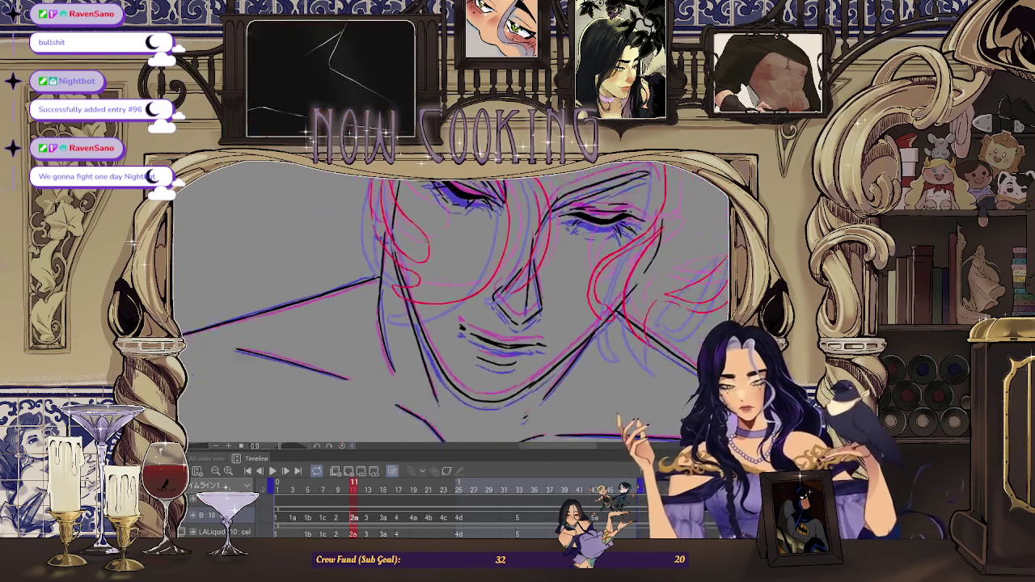
{"action": "scroll", "coordinate": [425, 239], "scroll_direction": "up", "scroll_amount": 1}
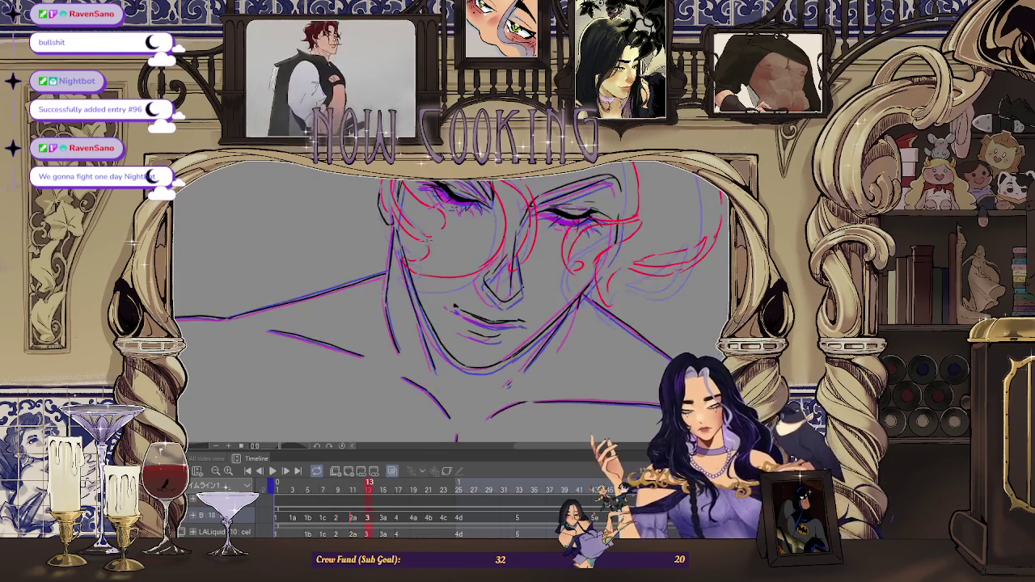
{"action": "scroll", "coordinate": [417, 267], "scroll_direction": "up", "scroll_amount": 1}
{"action": "scroll", "coordinate": [408, 287], "scroll_direction": "up", "scroll_amount": 2}
{"action": "scroll", "coordinate": [405, 296], "scroll_direction": "up", "scroll_amount": 1}
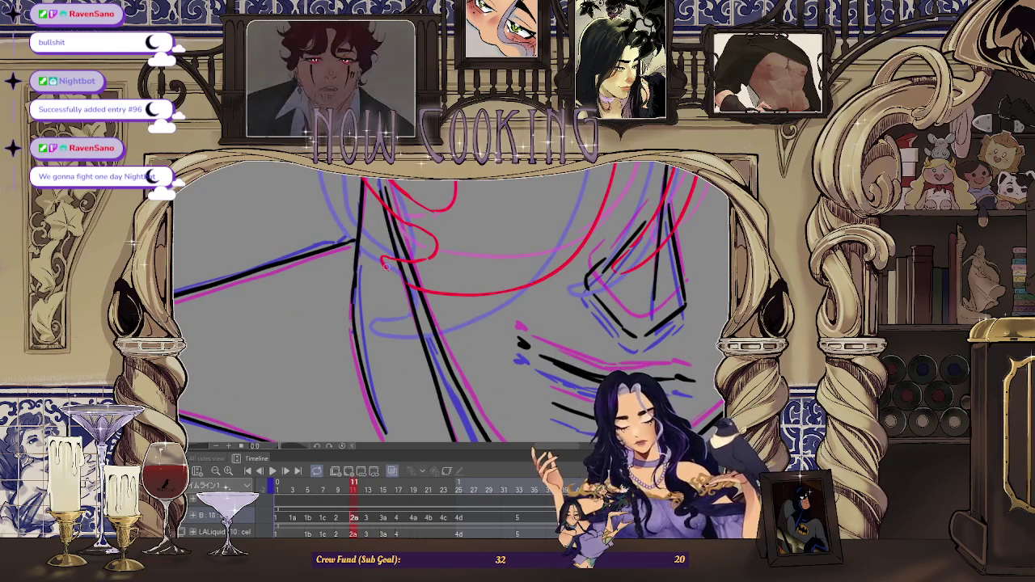
{"action": "scroll", "coordinate": [402, 296], "scroll_direction": "down", "scroll_amount": 3}
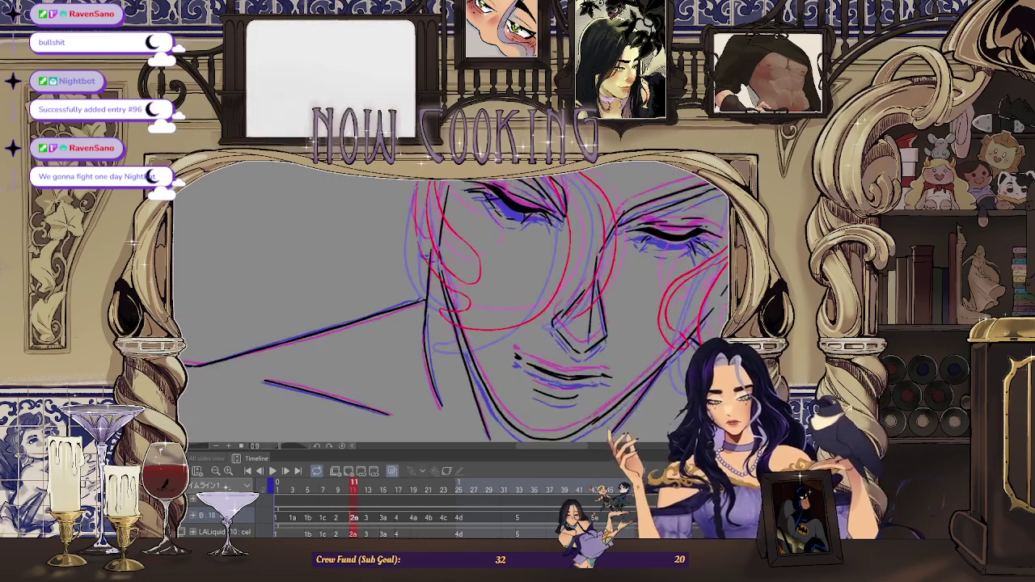
Advance to the next animation frame and mirror the canvas to check proportions.
{"action": "left_click", "coordinate": [364, 501]}
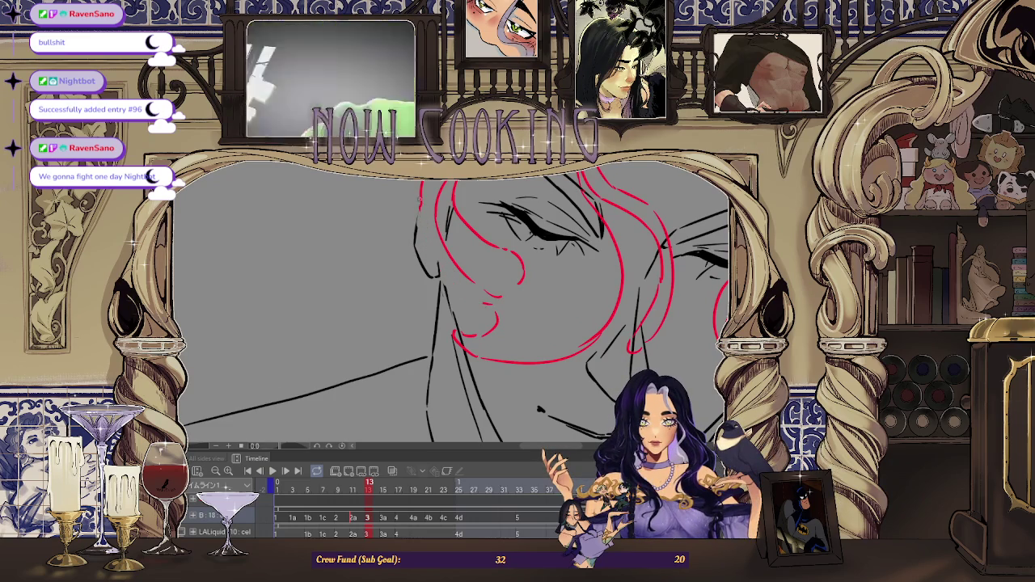
{"action": "scroll", "coordinate": [488, 346], "scroll_direction": "down", "scroll_amount": 3}
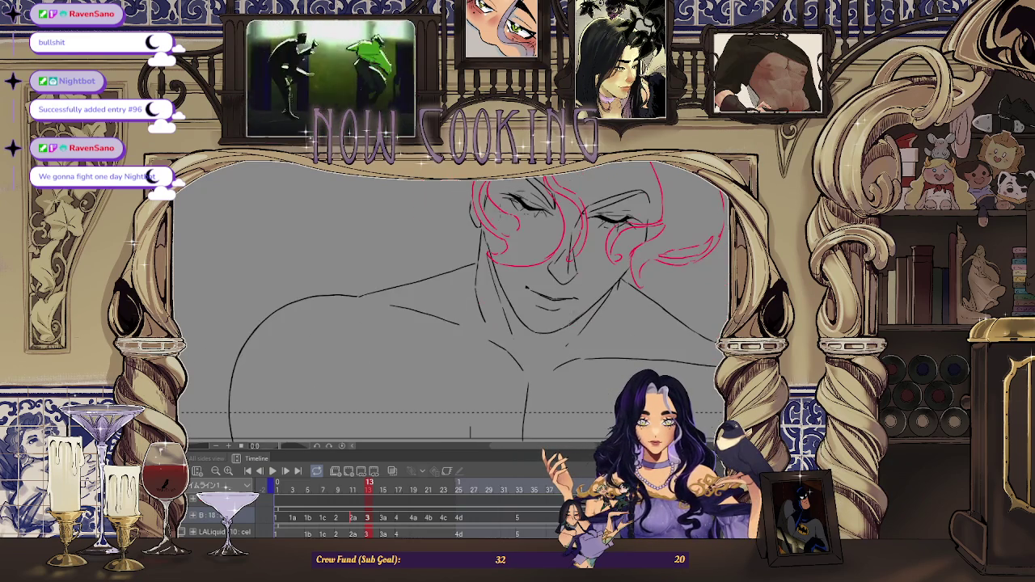
{"action": "scroll", "coordinate": [498, 323], "scroll_direction": "up", "scroll_amount": 3}
{"action": "scroll", "coordinate": [504, 306], "scroll_direction": "up", "scroll_amount": 2}
{"action": "scroll", "coordinate": [504, 306], "scroll_direction": "up", "scroll_amount": 1}
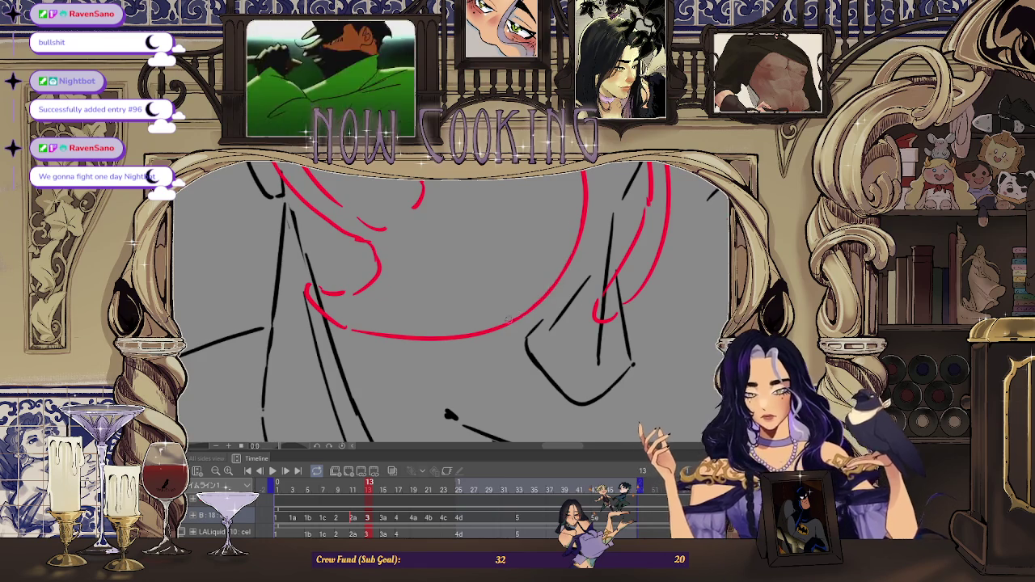
{"action": "scroll", "coordinate": [386, 235], "scroll_direction": "down", "scroll_amount": 5}
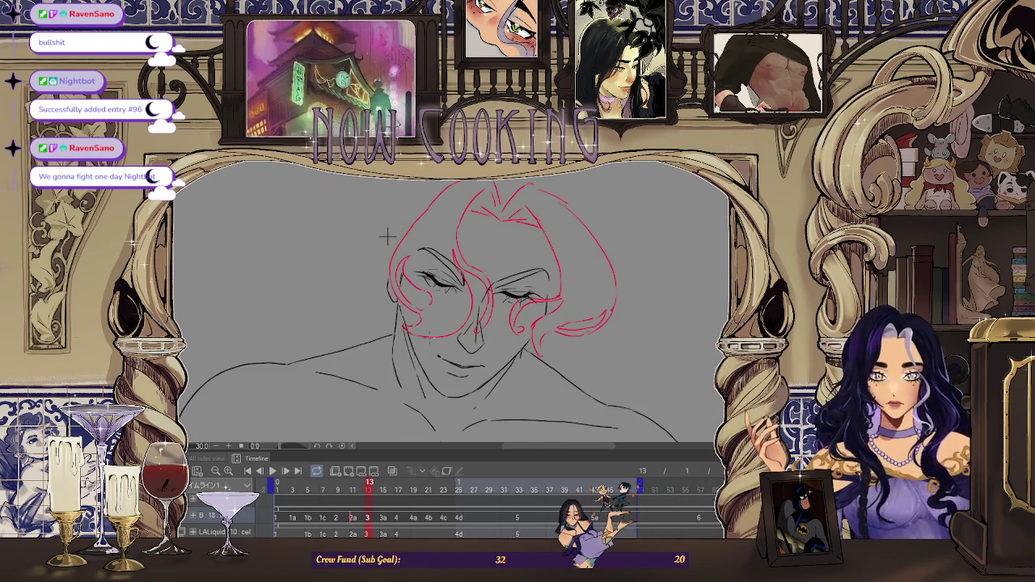
{"action": "scroll", "coordinate": [608, 338], "scroll_direction": "up", "scroll_amount": 3}
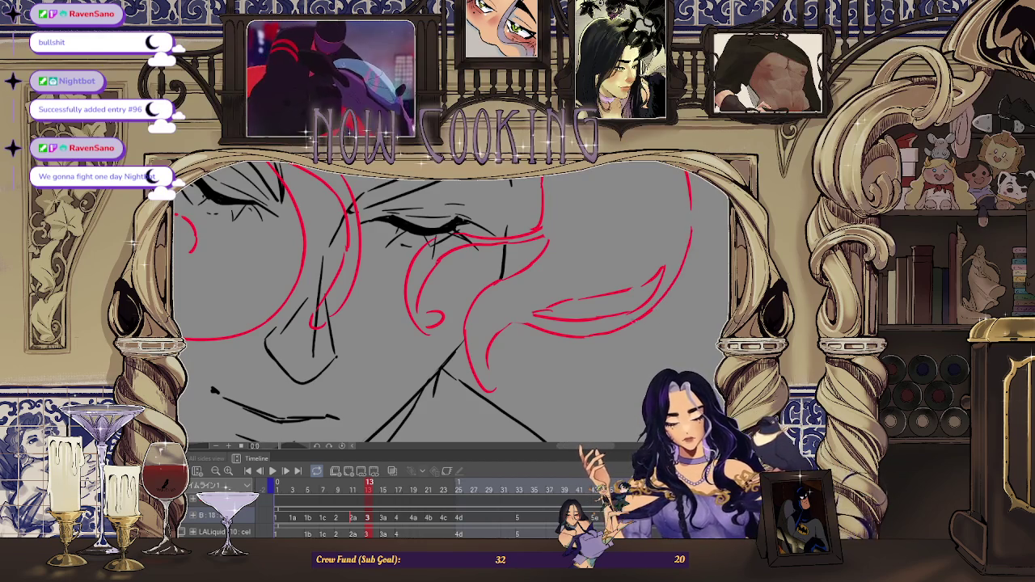
{"action": "scroll", "coordinate": [480, 346], "scroll_direction": "down", "scroll_amount": 2}
{"action": "scroll", "coordinate": [480, 345], "scroll_direction": "up", "scroll_amount": 3}
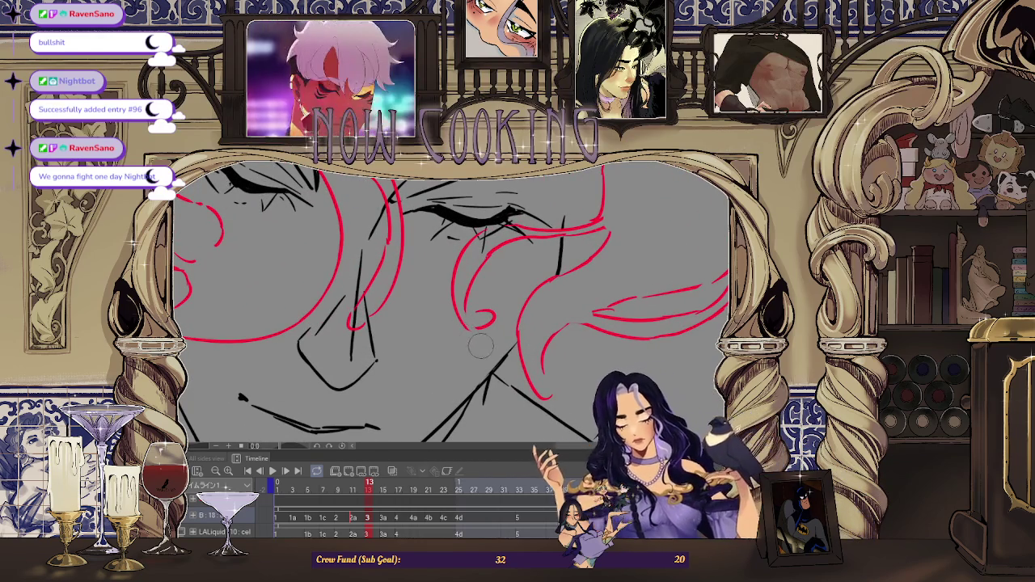
{"action": "scroll", "coordinate": [464, 321], "scroll_direction": "down", "scroll_amount": 2}
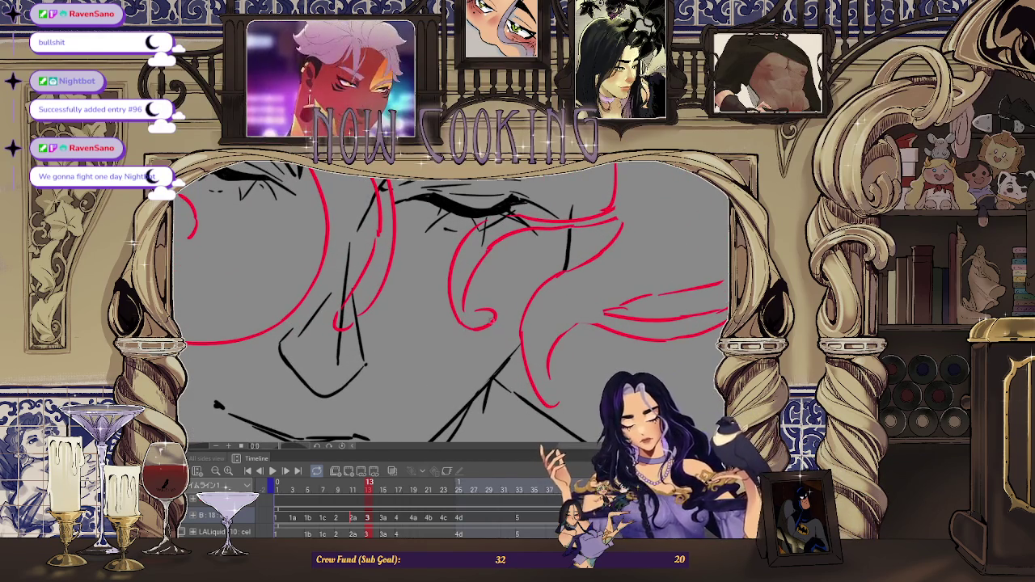
{"action": "scroll", "coordinate": [464, 322], "scroll_direction": "up", "scroll_amount": 1}
{"action": "scroll", "coordinate": [558, 275], "scroll_direction": "up", "scroll_amount": 3}
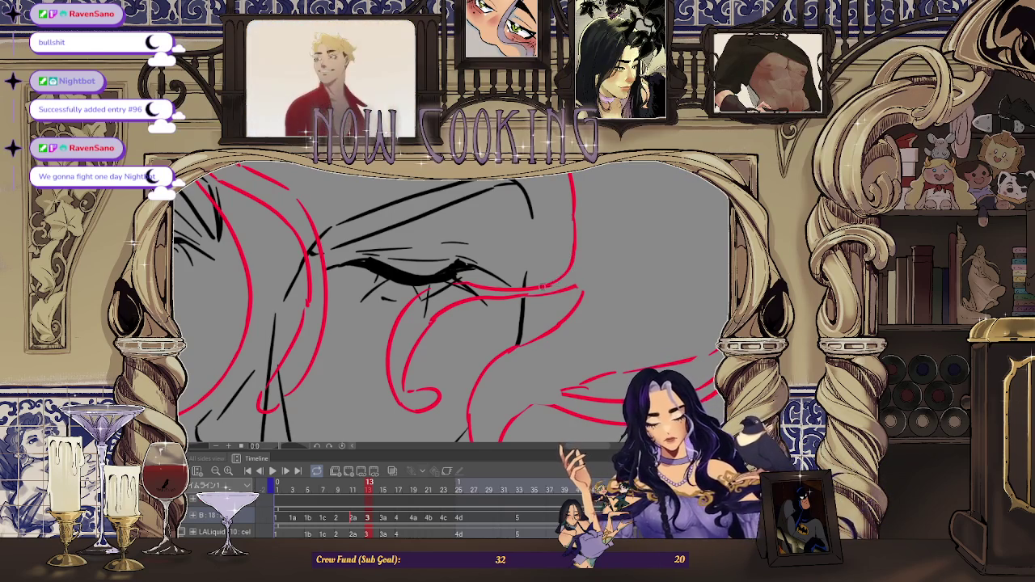
{"action": "scroll", "coordinate": [564, 267], "scroll_direction": "down", "scroll_amount": 2}
{"action": "scroll", "coordinate": [344, 230], "scroll_direction": "down", "scroll_amount": 1}
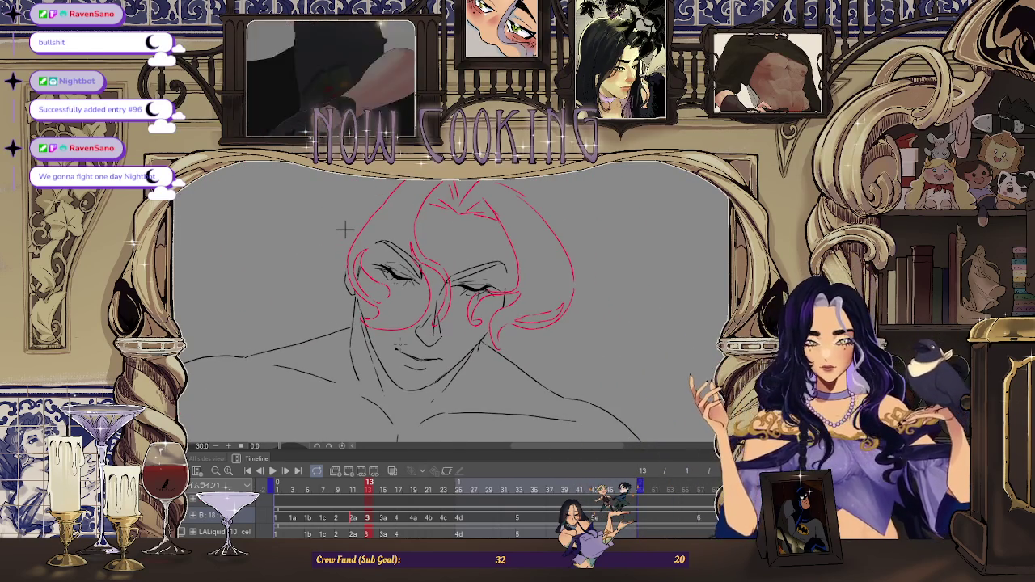
{"action": "key", "text": "h"}
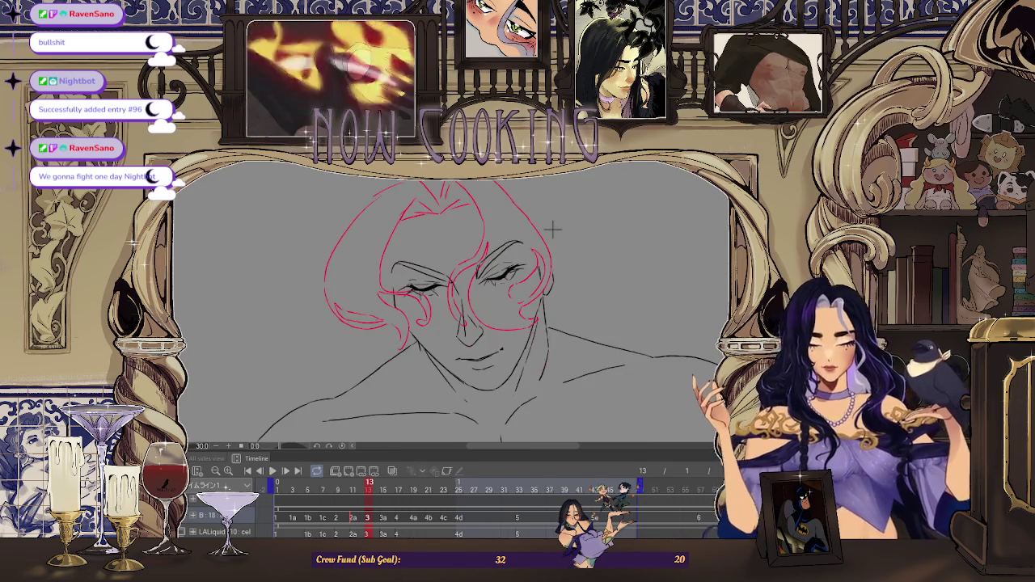
Extend a red hair guide stroke over the top of the head, then play the animation to check.
{"action": "scroll", "coordinate": [389, 194], "scroll_direction": "up", "scroll_amount": 3}
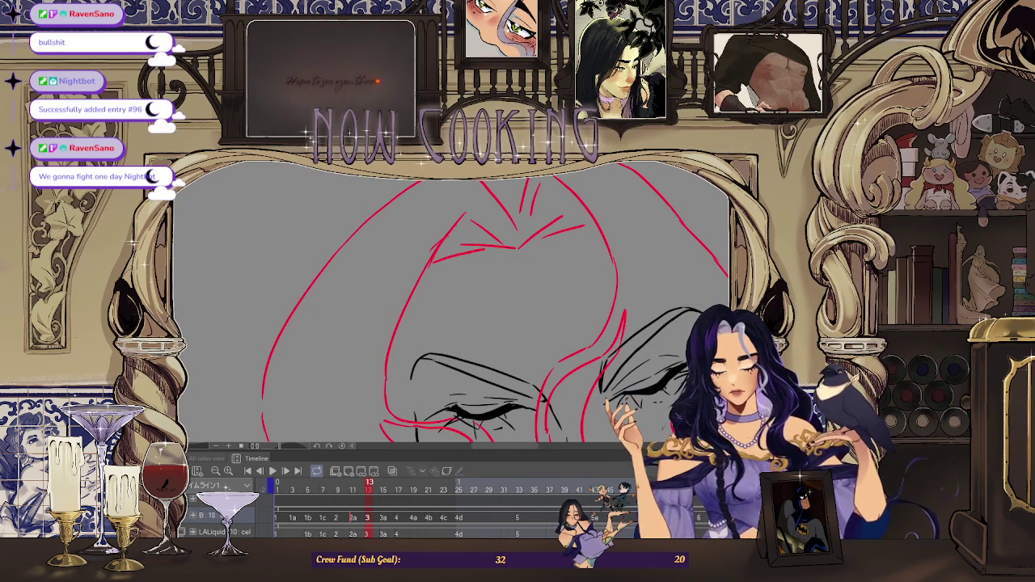
{"action": "scroll", "coordinate": [536, 243], "scroll_direction": "down", "scroll_amount": 3}
{"action": "scroll", "coordinate": [536, 242], "scroll_direction": "down", "scroll_amount": 1}
{"action": "scroll", "coordinate": [672, 247], "scroll_direction": "up", "scroll_amount": 4}
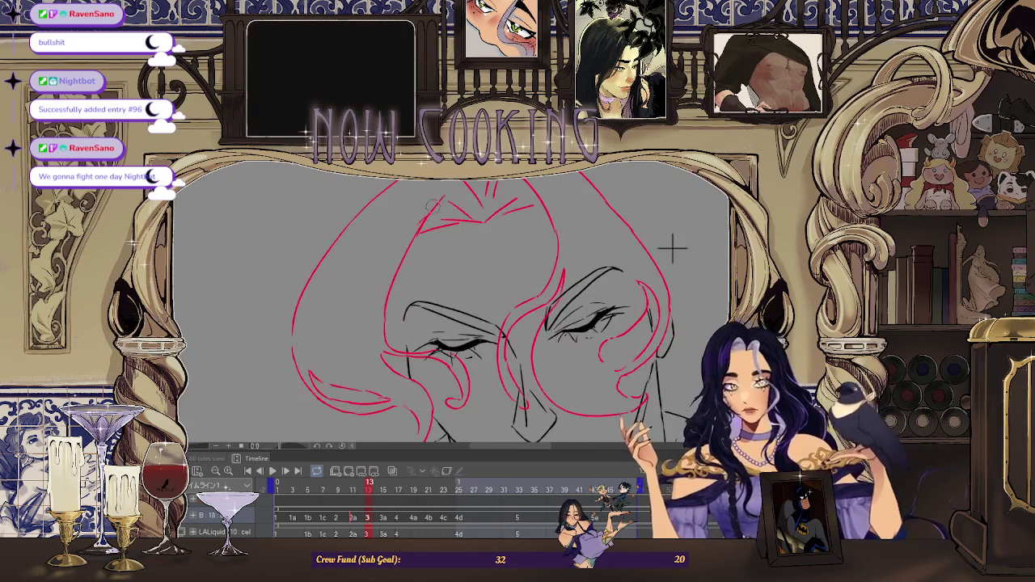
{"action": "scroll", "coordinate": [433, 207], "scroll_direction": "up", "scroll_amount": 3}
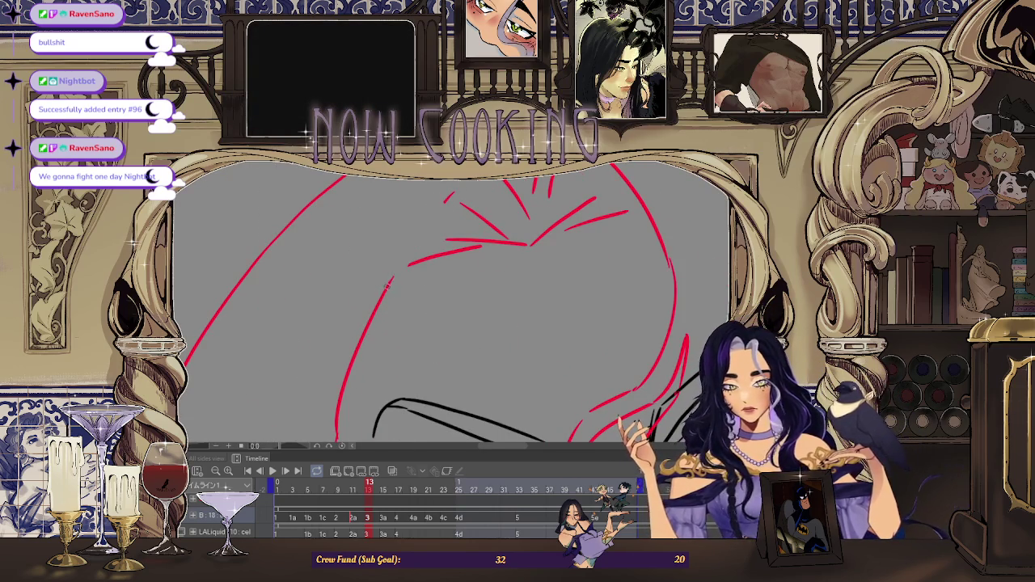
{"action": "left_click_drag", "start_coordinate": [388, 285], "coordinate": [452, 194]}
{"action": "scroll", "coordinate": [485, 242], "scroll_direction": "down", "scroll_amount": 1}
{"action": "scroll", "coordinate": [570, 223], "scroll_direction": "down", "scroll_amount": 2}
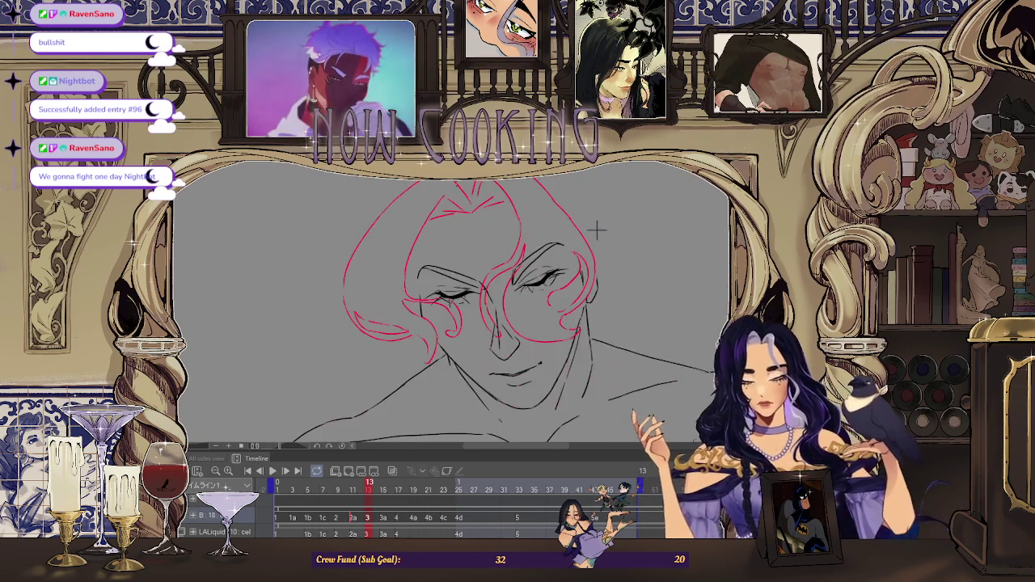
{"action": "scroll", "coordinate": [570, 219], "scroll_direction": "down", "scroll_amount": 1}
{"action": "scroll", "coordinate": [570, 219], "scroll_direction": "down", "scroll_amount": 2}
{"action": "scroll", "coordinate": [562, 212], "scroll_direction": "up", "scroll_amount": 2}
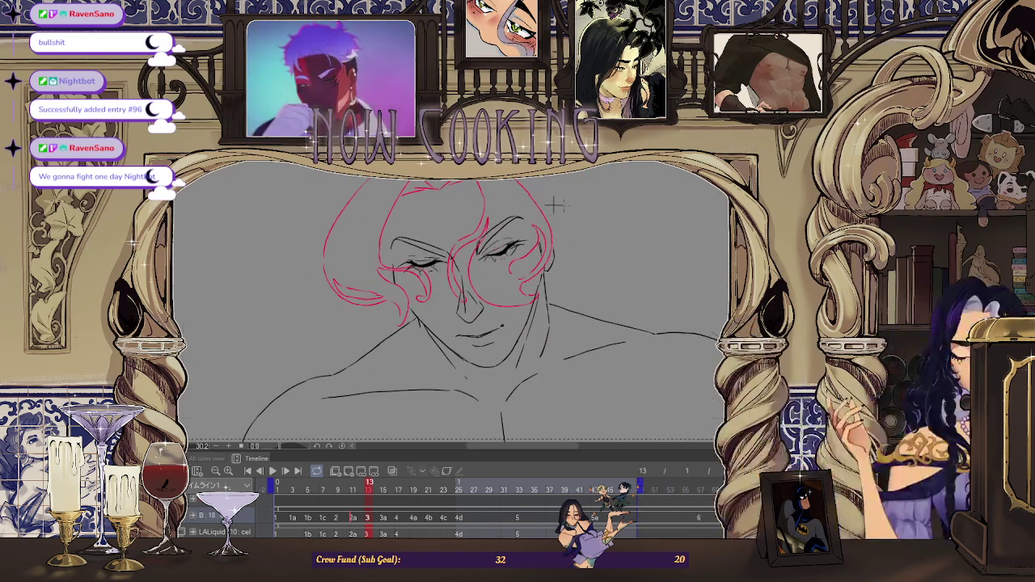
{"action": "key", "text": "space"}
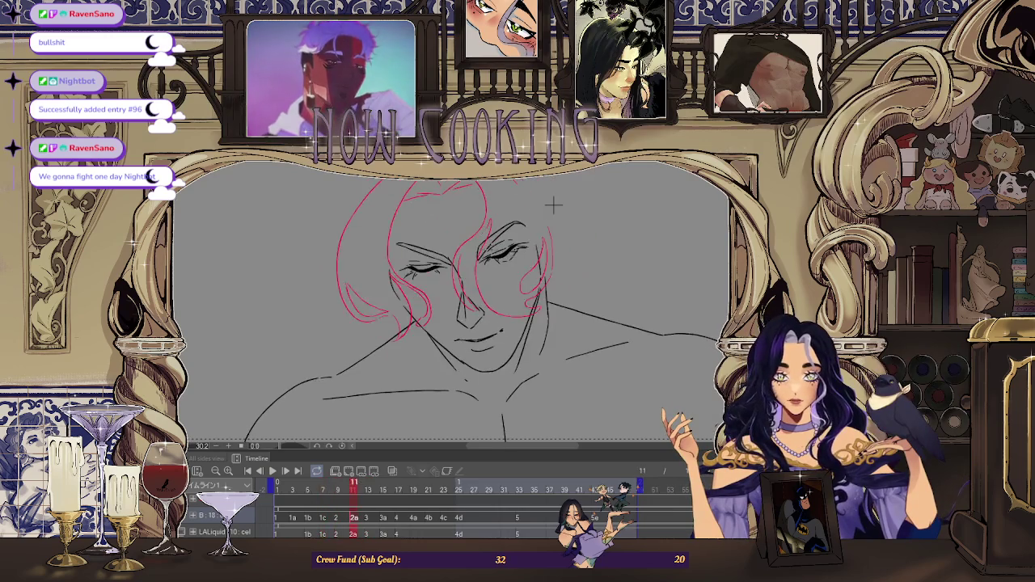
{"action": "key", "text": "space"}
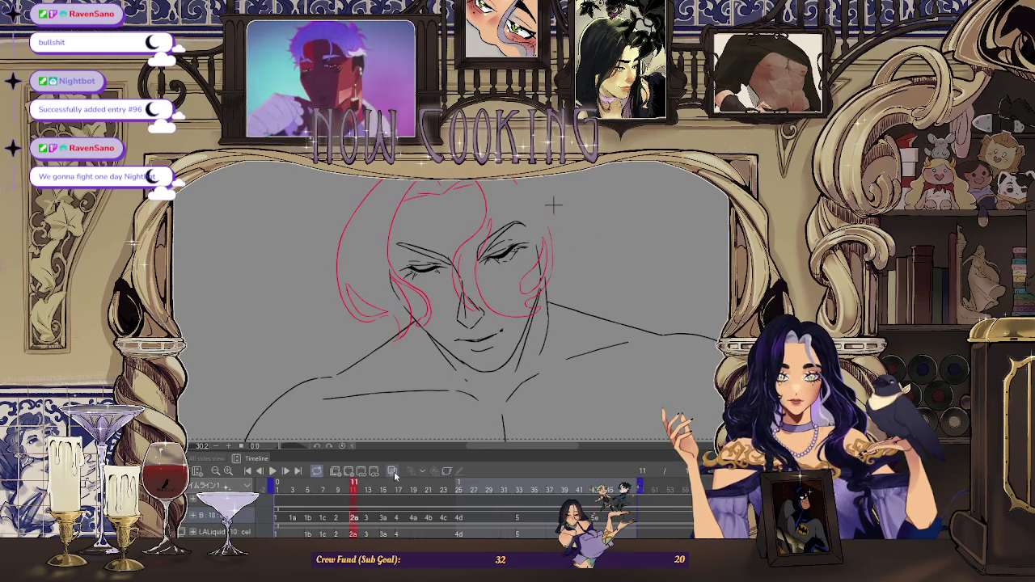
Toggle onion skin, flip the canvas, and undo to restore the removed red sketch line.
{"action": "left_click", "coordinate": [393, 470]}
{"action": "key", "text": "h"}
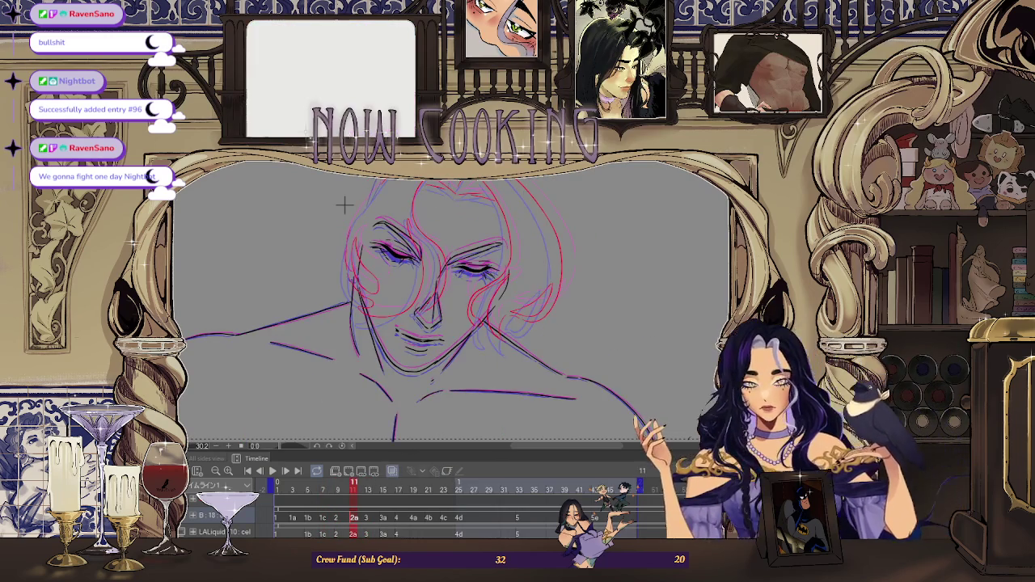
{"action": "scroll", "coordinate": [332, 215], "scroll_direction": "up", "scroll_amount": 2}
{"action": "key", "text": "ctrl+z"}
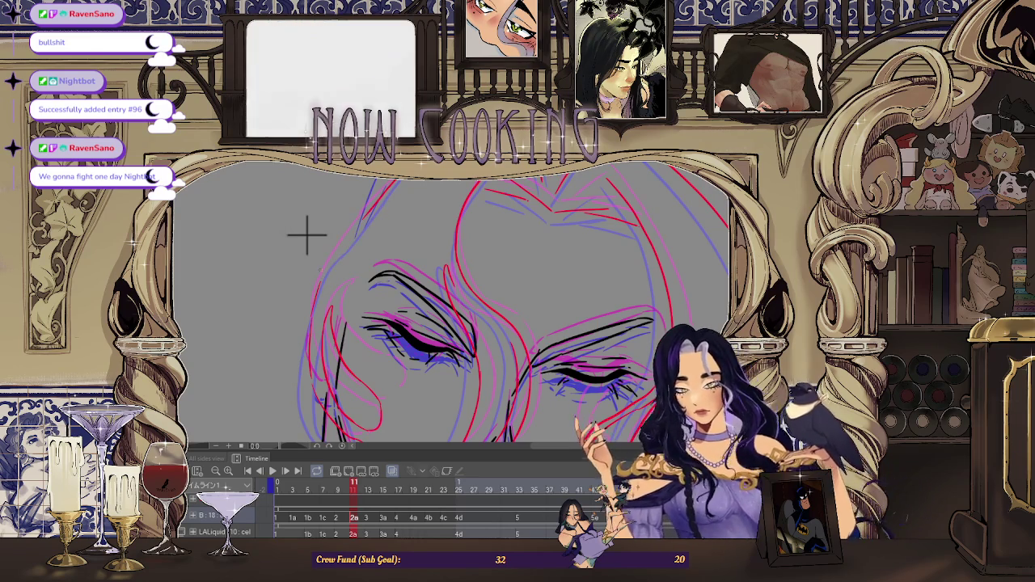
Rotate the view to tilt the face, then return it upright showing the whole face.
{"action": "left_click_drag", "start_coordinate": [307, 234], "coordinate": [298, 218]}
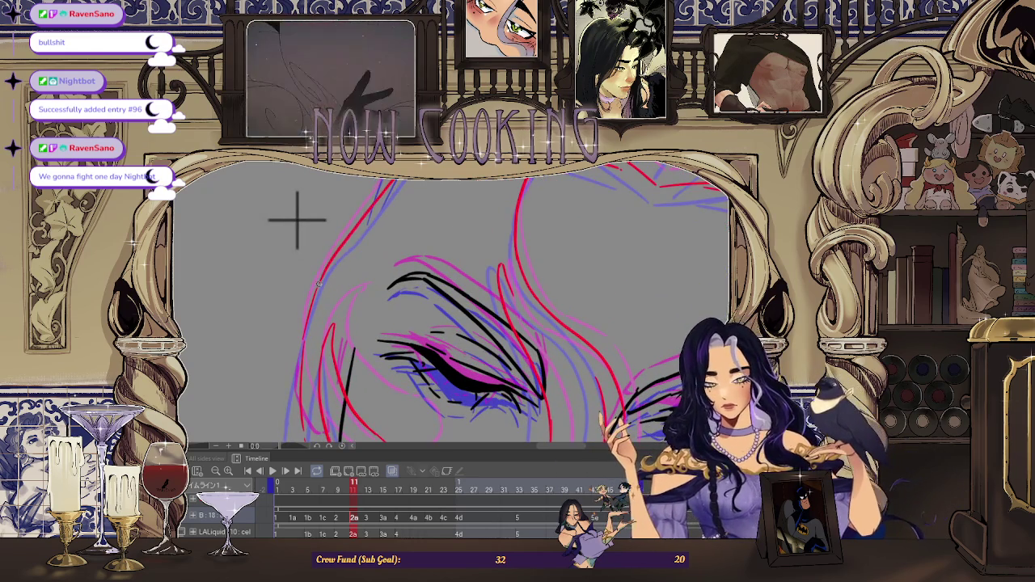
{"action": "left_click_drag", "start_coordinate": [296, 218], "coordinate": [305, 250]}
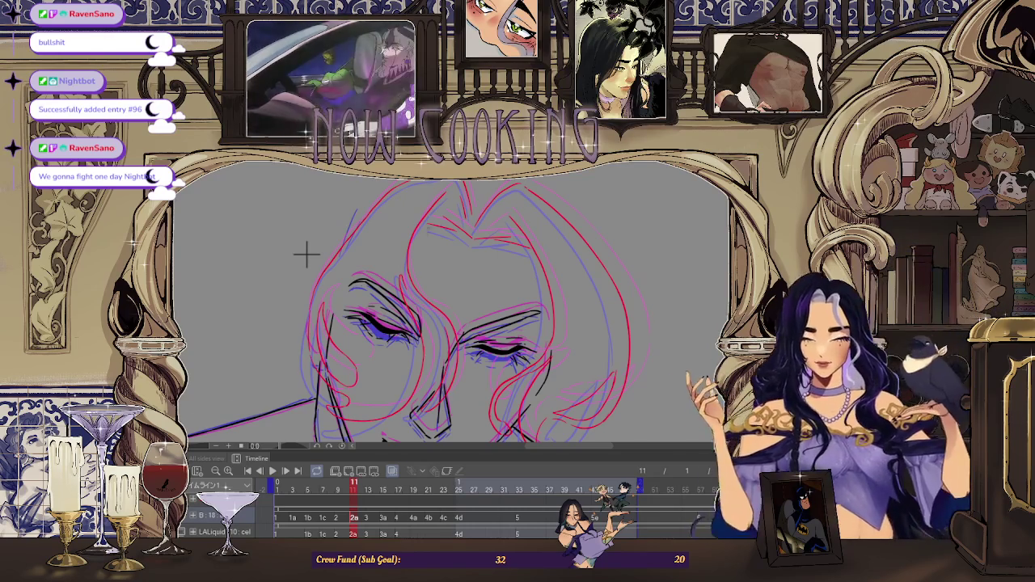
{"action": "scroll", "coordinate": [299, 250], "scroll_direction": "down", "scroll_amount": 3}
{"action": "scroll", "coordinate": [275, 240], "scroll_direction": "up", "scroll_amount": 3}
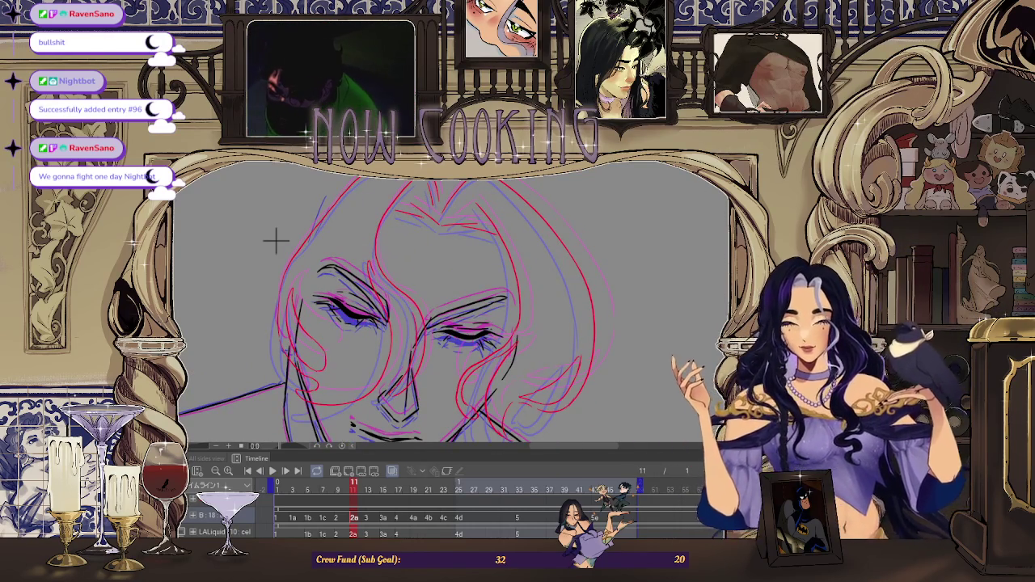
{"action": "scroll", "coordinate": [340, 243], "scroll_direction": "down", "scroll_amount": 3}
{"action": "scroll", "coordinate": [359, 241], "scroll_direction": "down", "scroll_amount": 2}
{"action": "scroll", "coordinate": [358, 241], "scroll_direction": "up", "scroll_amount": 1}
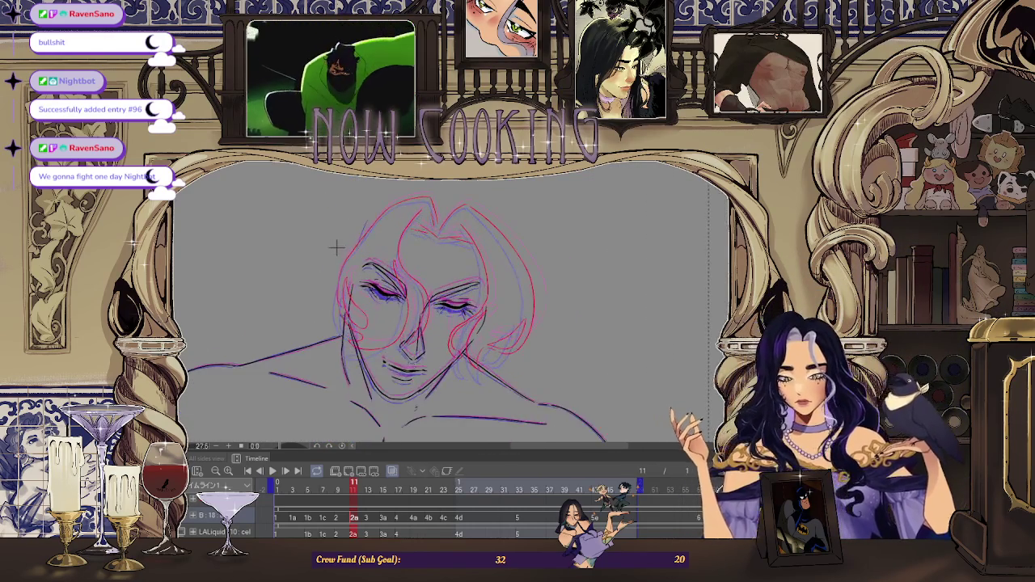
{"action": "scroll", "coordinate": [338, 240], "scroll_direction": "up", "scroll_amount": 2}
{"action": "scroll", "coordinate": [339, 243], "scroll_direction": "up", "scroll_amount": 2}
{"action": "scroll", "coordinate": [357, 373], "scroll_direction": "up", "scroll_amount": 2}
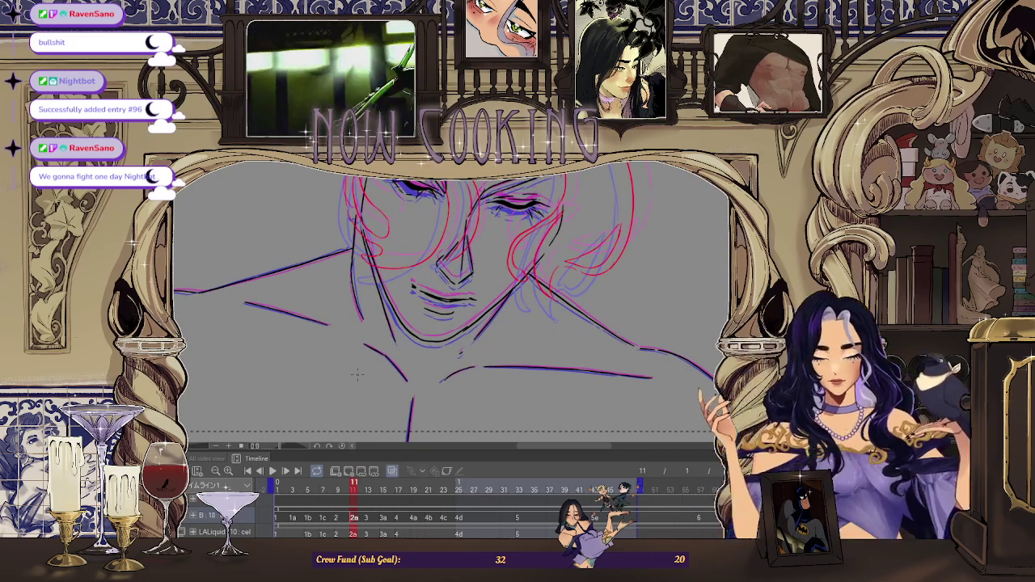
Mirror the canvas and zoom in on the closed eyes to check the inking, then scrub to a later frame.
{"action": "key", "text": "h"}
{"action": "scroll", "coordinate": [555, 212], "scroll_direction": "up", "scroll_amount": 1}
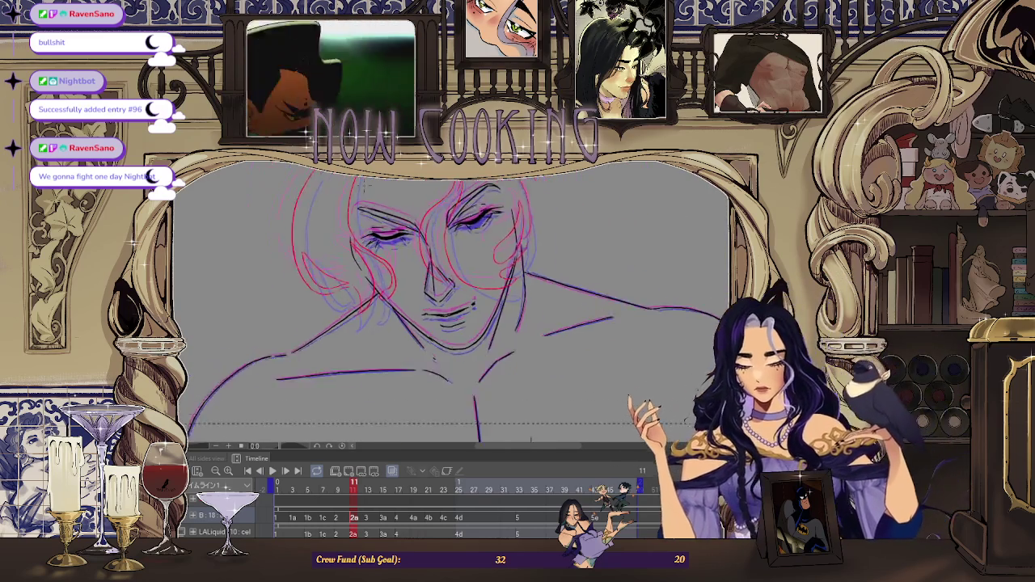
{"action": "scroll", "coordinate": [554, 212], "scroll_direction": "up", "scroll_amount": 1}
{"action": "scroll", "coordinate": [555, 213], "scroll_direction": "up", "scroll_amount": 1}
{"action": "scroll", "coordinate": [636, 176], "scroll_direction": "up", "scroll_amount": 1}
{"action": "scroll", "coordinate": [427, 291], "scroll_direction": "up", "scroll_amount": 1}
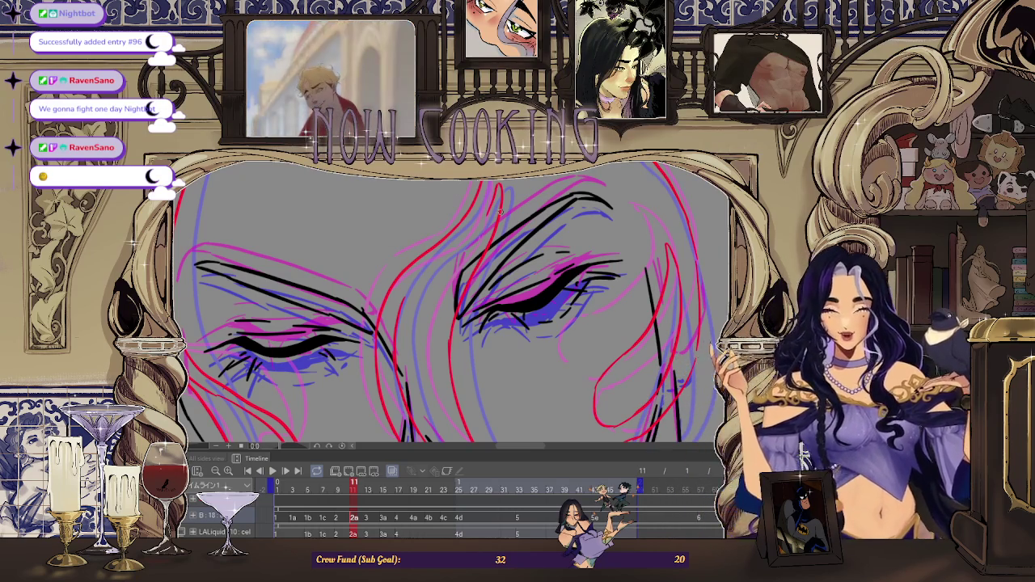
{"action": "scroll", "coordinate": [493, 220], "scroll_direction": "up", "scroll_amount": 2}
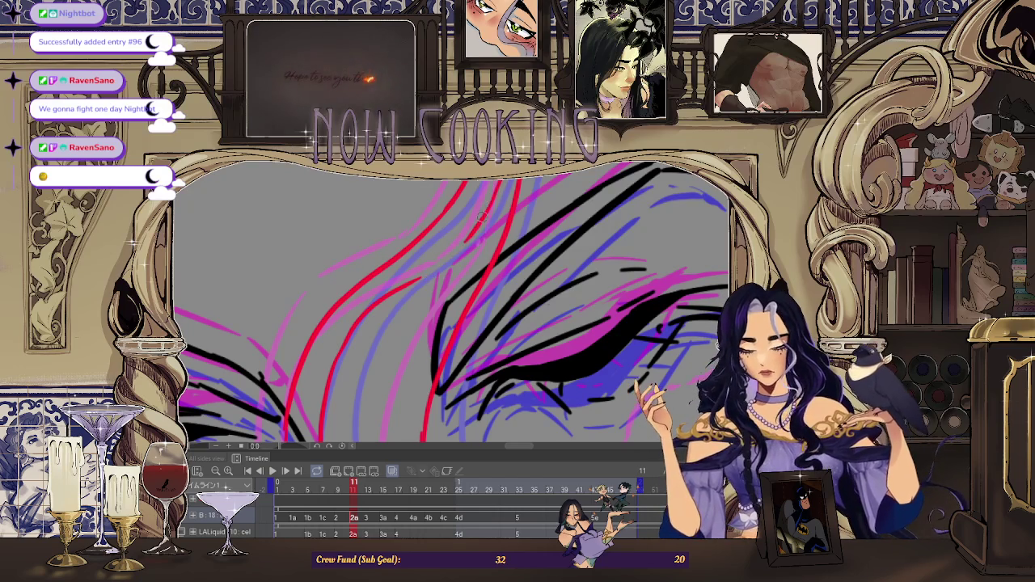
{"action": "scroll", "coordinate": [421, 276], "scroll_direction": "down", "scroll_amount": 3}
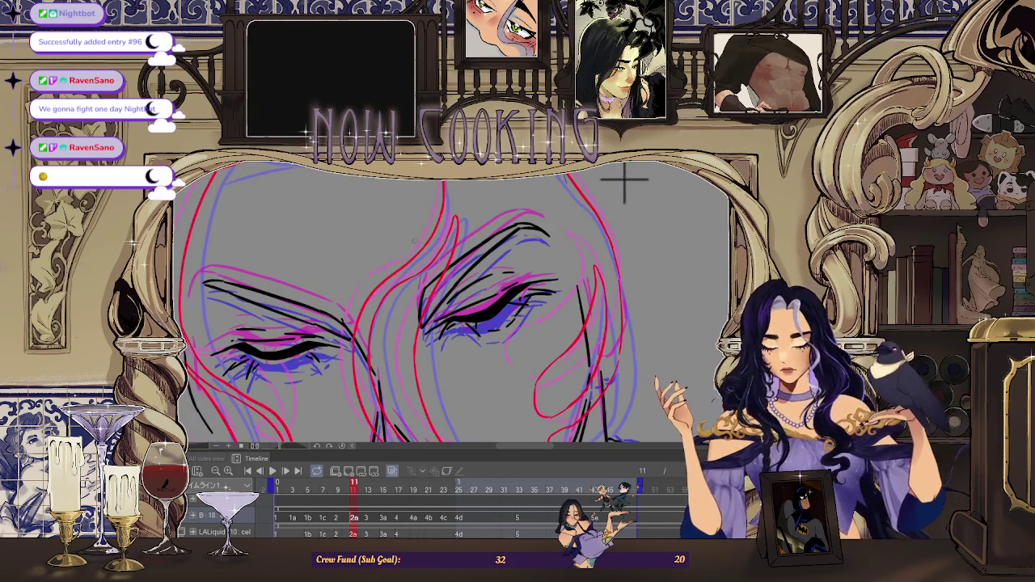
{"action": "scroll", "coordinate": [483, 211], "scroll_direction": "down", "scroll_amount": 3}
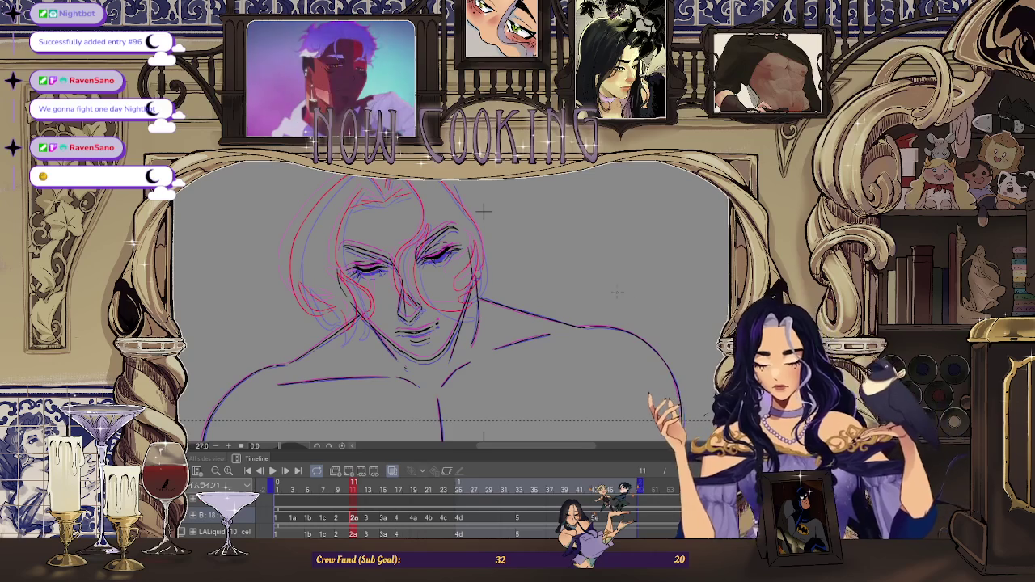
{"action": "mouse_move", "coordinate": [363, 497]}
{"action": "left_mouse_down"}
{"action": "mouse_move", "coordinate": [432, 517]}
{"action": "mouse_move", "coordinate": [376, 517]}
{"action": "left_mouse_up"}
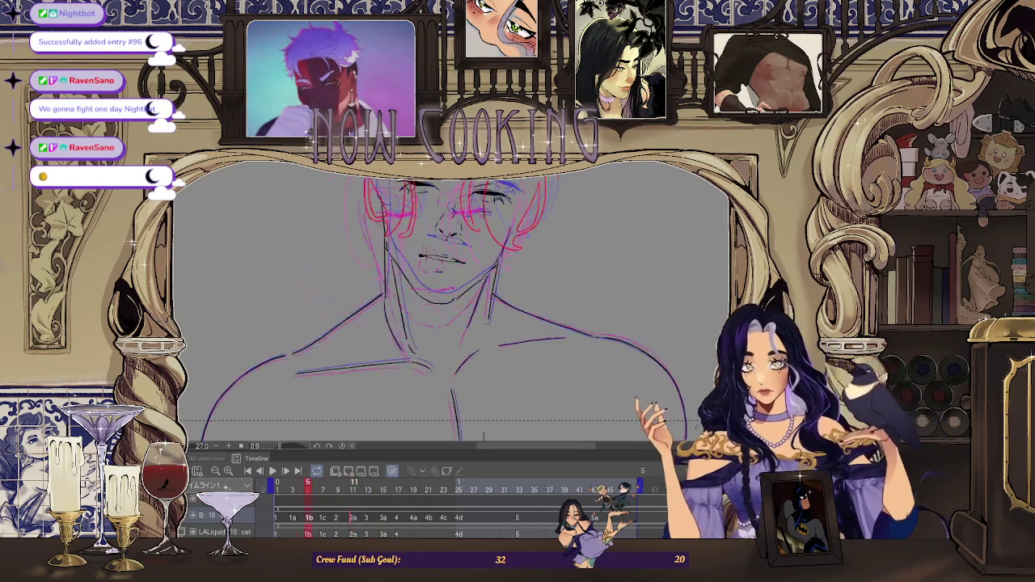
Step through frames, jump to frame 16, and play the animation back repeatedly to preview the motion.
{"action": "key", "text": "Right"}
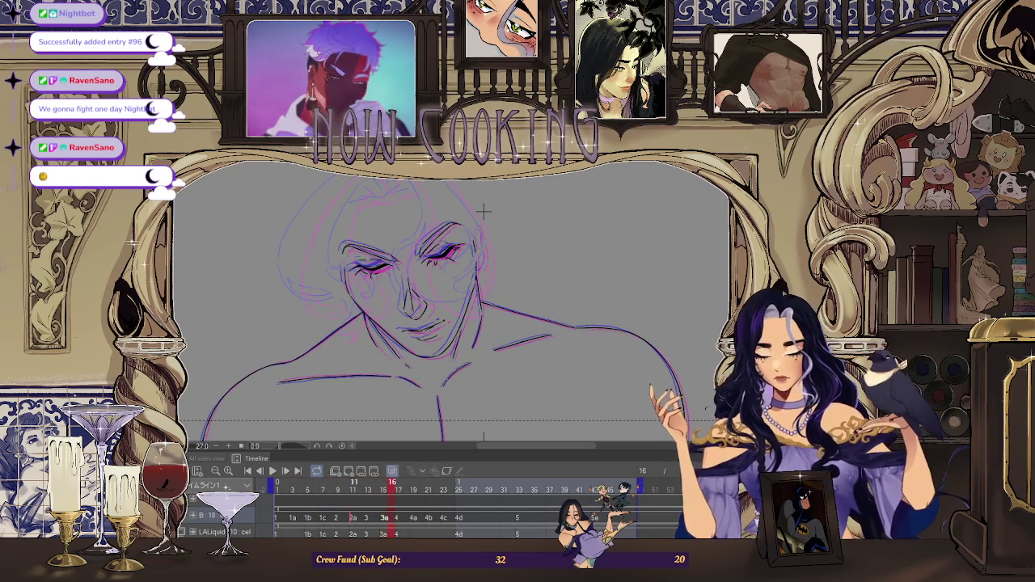
{"action": "left_click", "coordinate": [273, 471]}
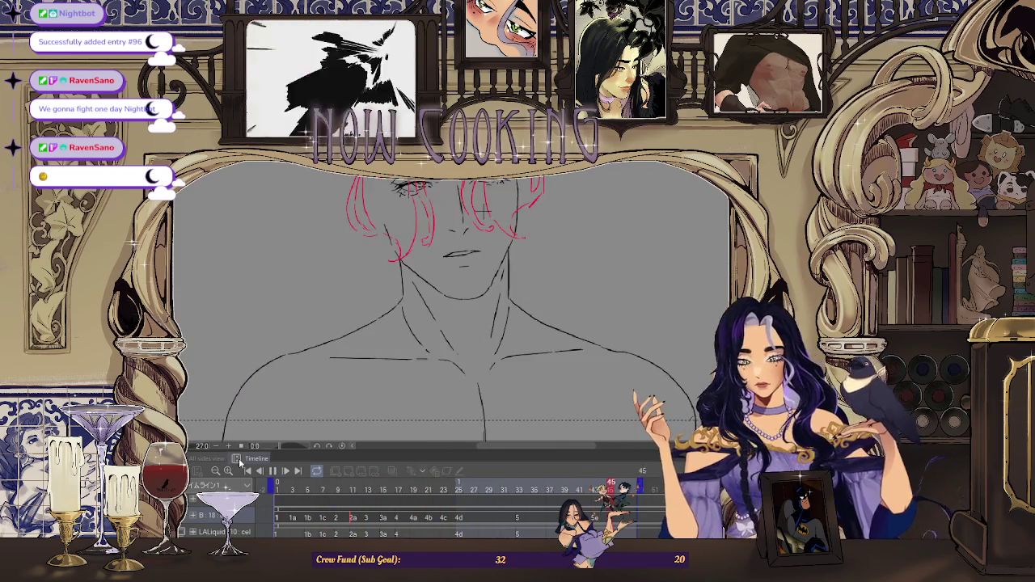
{"action": "left_click", "coordinate": [374, 496]}
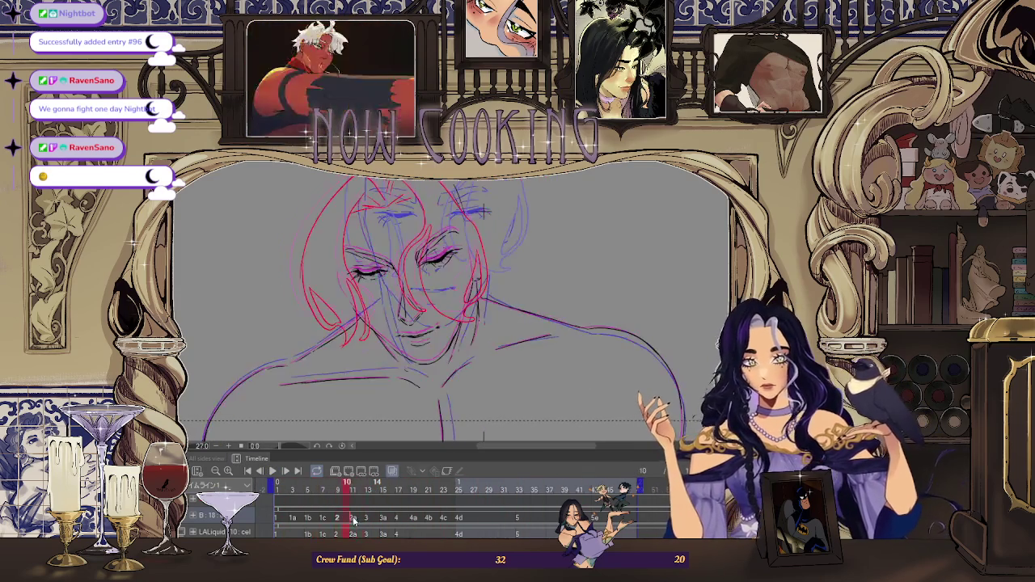
{"action": "left_click", "coordinate": [388, 524]}
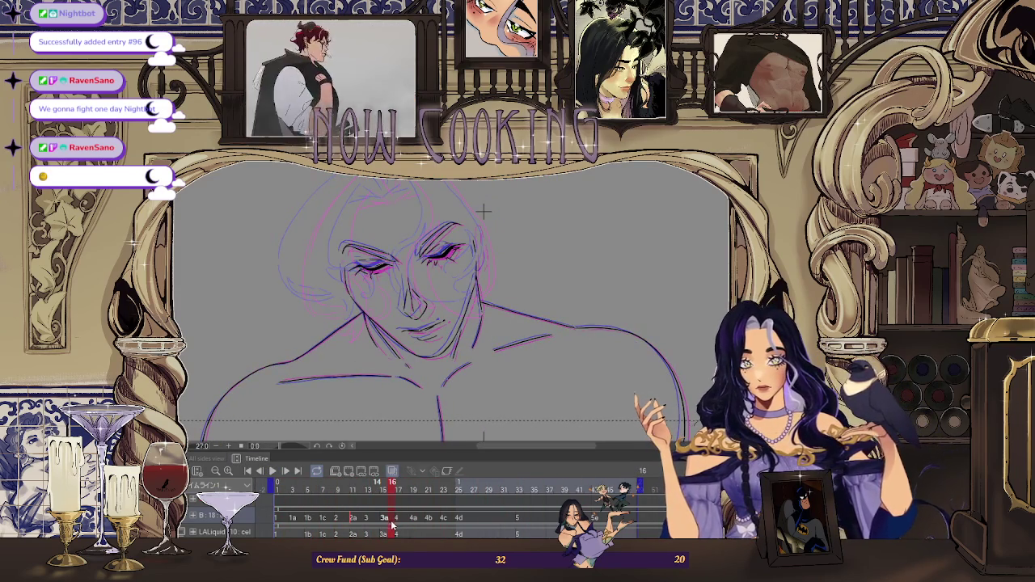
{"action": "left_click", "coordinate": [398, 525]}
{"action": "key", "text": "space"}
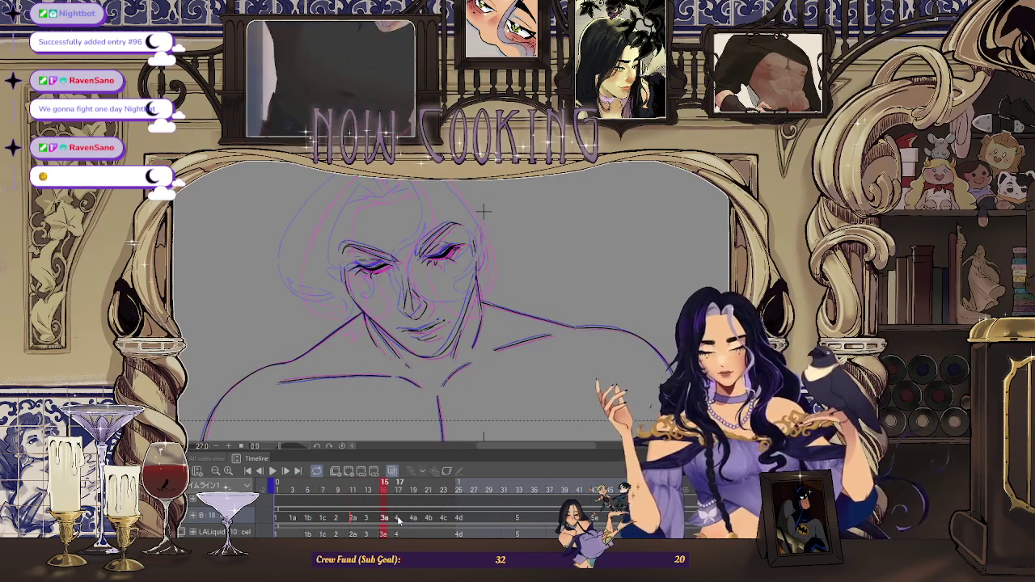
{"action": "left_click_drag", "start_coordinate": [394, 521], "coordinate": [276, 524]}
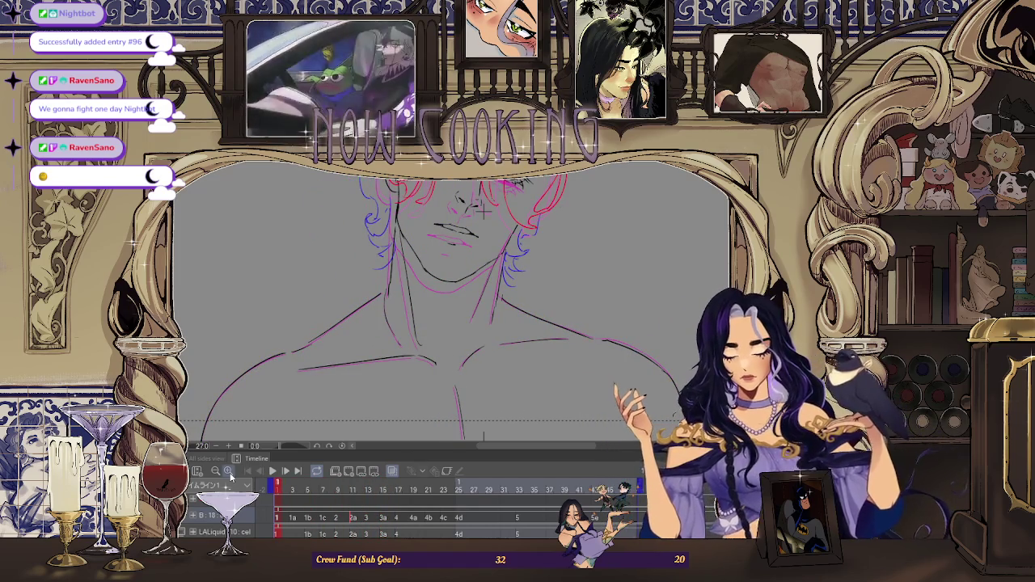
{"action": "scroll", "coordinate": [481, 211], "scroll_direction": "down", "scroll_amount": 2}
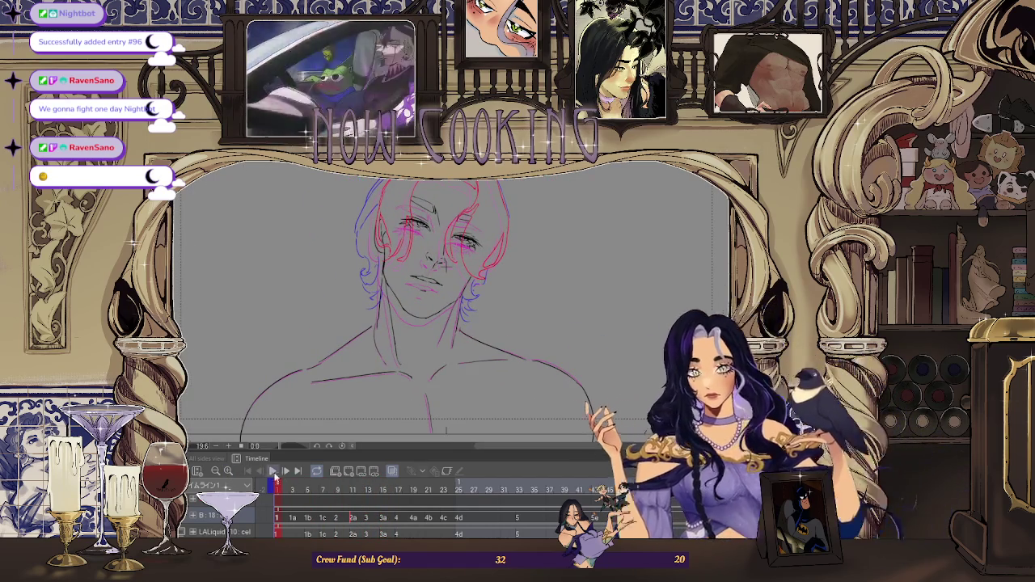
{"action": "left_click", "coordinate": [274, 471]}
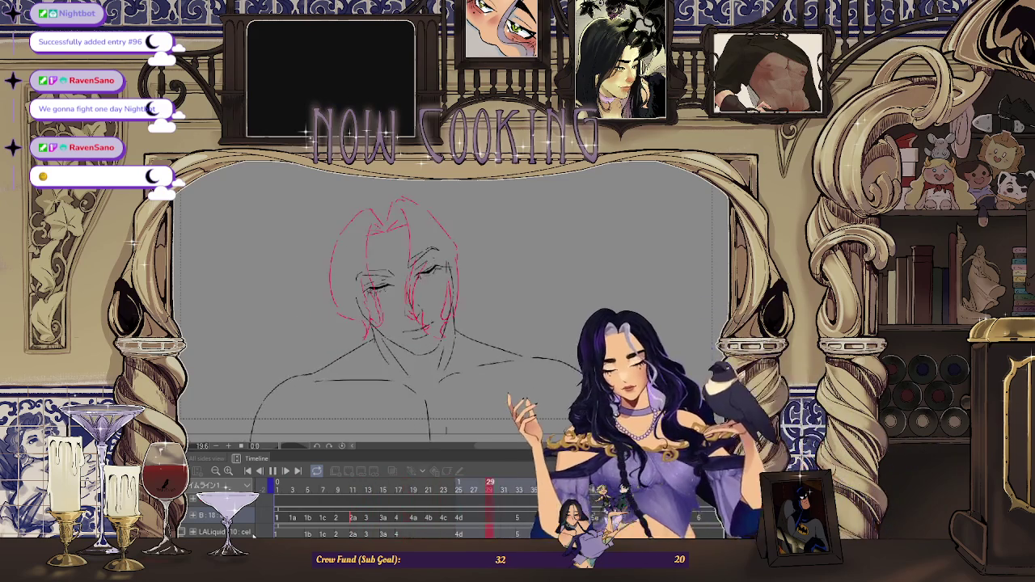
Stop playback on cel 3a and zoom in on the face.
{"action": "left_click", "coordinate": [391, 525]}
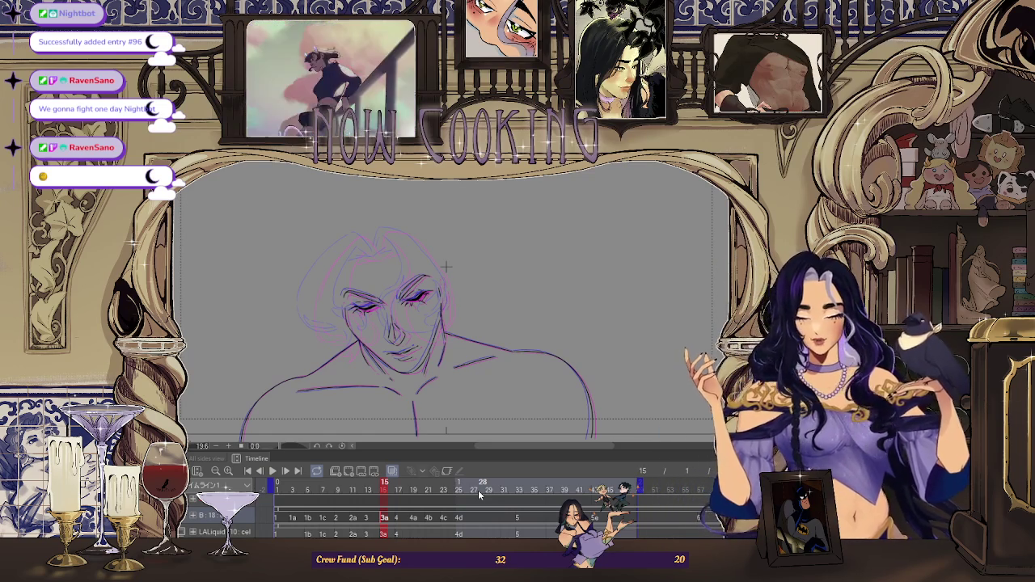
{"action": "scroll", "coordinate": [486, 238], "scroll_direction": "up", "scroll_amount": 2}
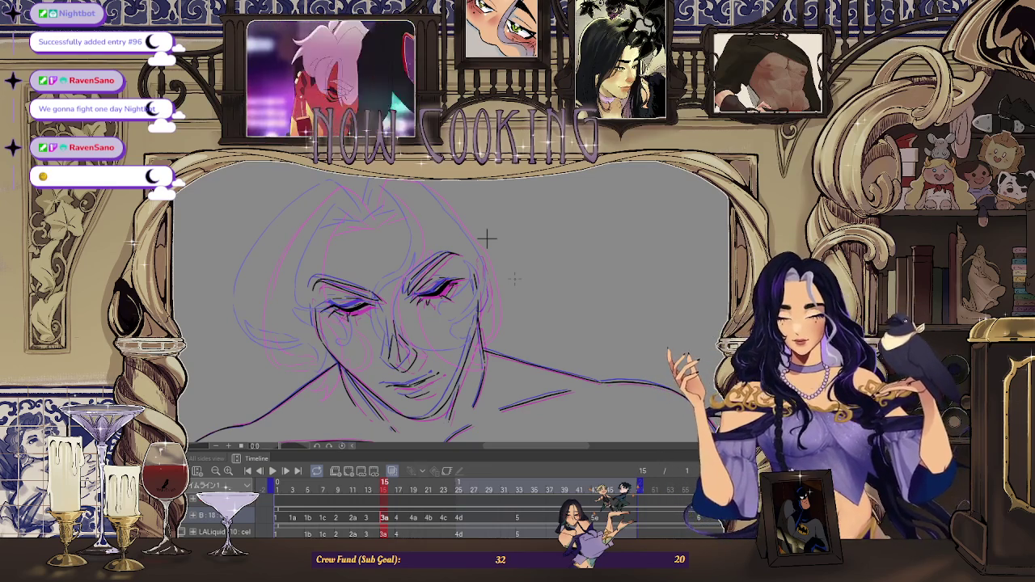
{"action": "scroll", "coordinate": [486, 236], "scroll_direction": "down", "scroll_amount": 2}
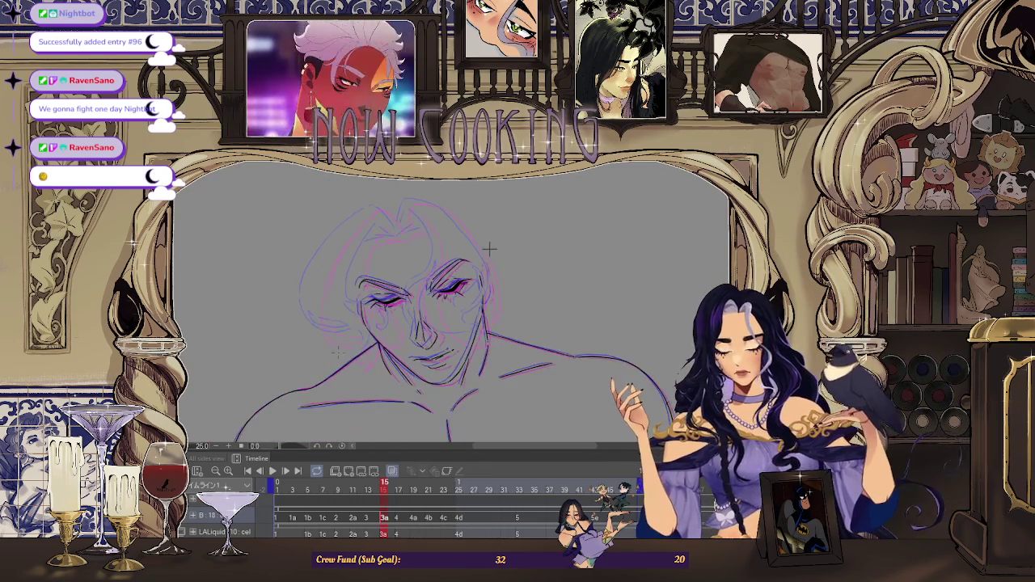
{"action": "scroll", "coordinate": [372, 352], "scroll_direction": "up", "scroll_amount": 2}
{"action": "scroll", "coordinate": [371, 351], "scroll_direction": "up", "scroll_amount": 2}
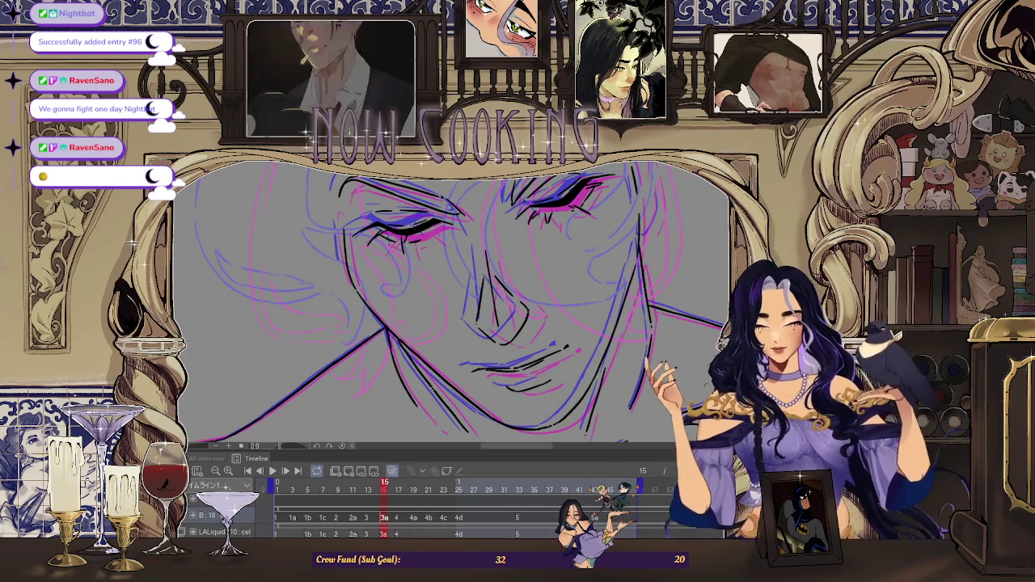
{"action": "scroll", "coordinate": [460, 307], "scroll_direction": "down", "scroll_amount": 2}
{"action": "scroll", "coordinate": [452, 307], "scroll_direction": "up", "scroll_amount": 2}
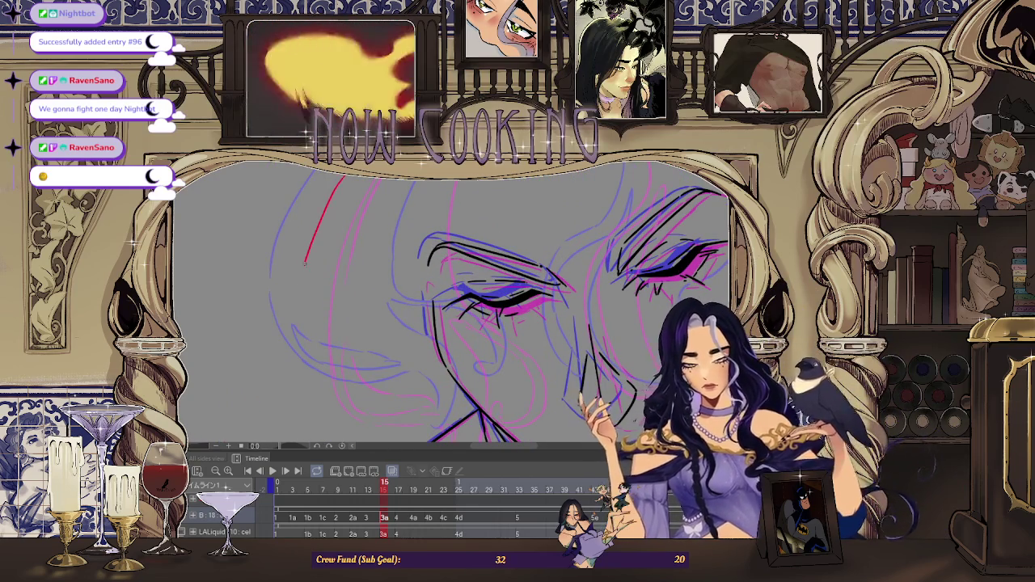
{"action": "scroll", "coordinate": [452, 303], "scroll_direction": "down", "scroll_amount": 2}
{"action": "scroll", "coordinate": [453, 303], "scroll_direction": "up", "scroll_amount": 2}
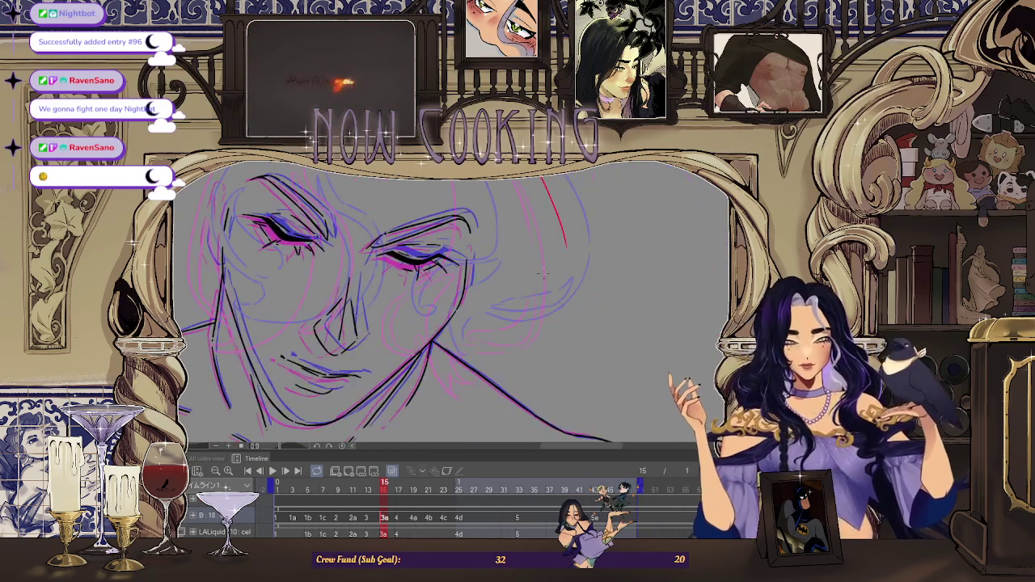
Mirror the view, pan onto the eye, and draw a red hair guide line down the left side.
{"action": "key", "text": "h"}
{"action": "scroll", "coordinate": [553, 249], "scroll_direction": "up", "scroll_amount": 1}
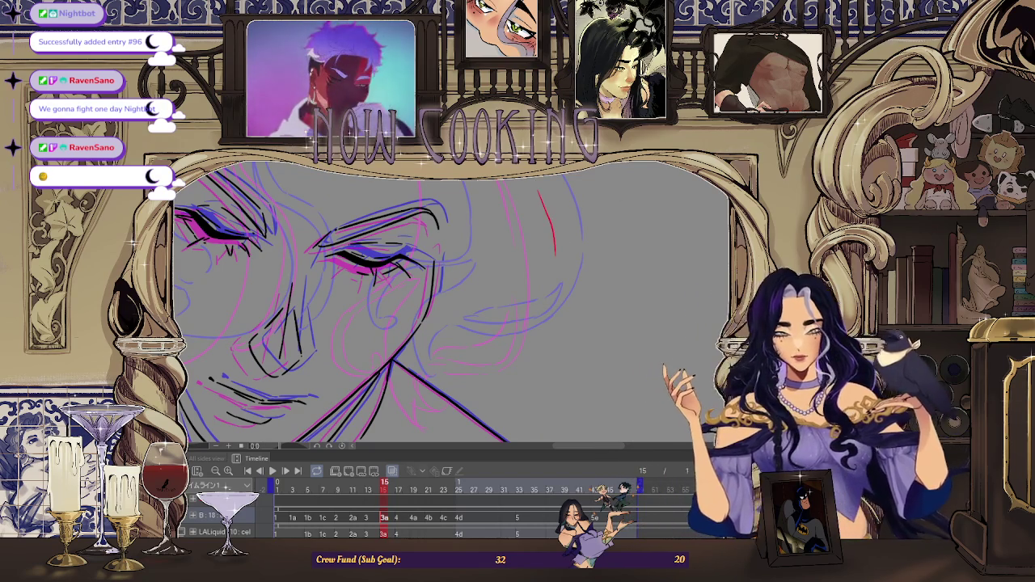
{"action": "left_click_drag", "start_coordinate": [372, 258], "coordinate": [566, 299]}
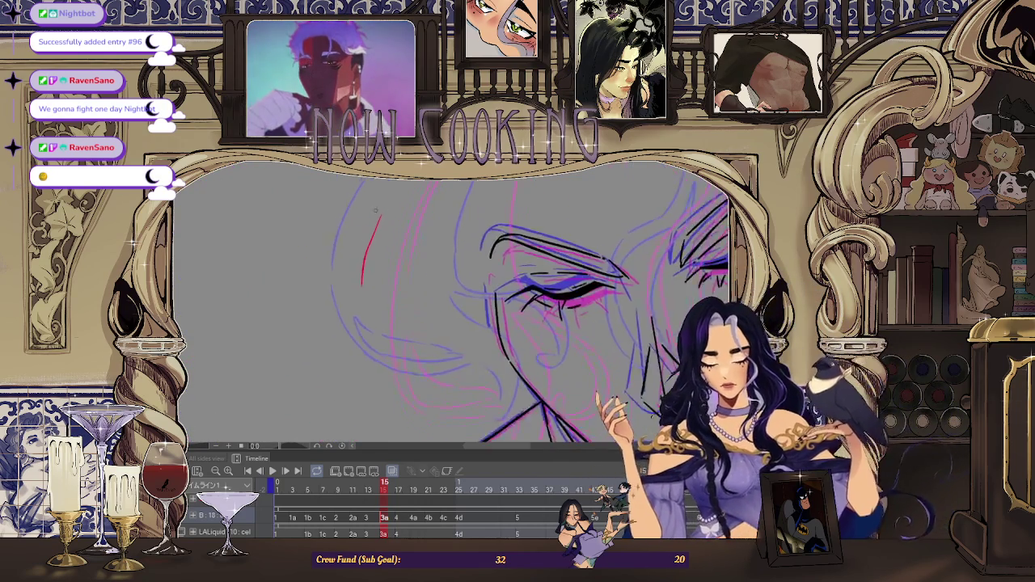
{"action": "left_click_drag", "start_coordinate": [397, 185], "coordinate": [356, 302]}
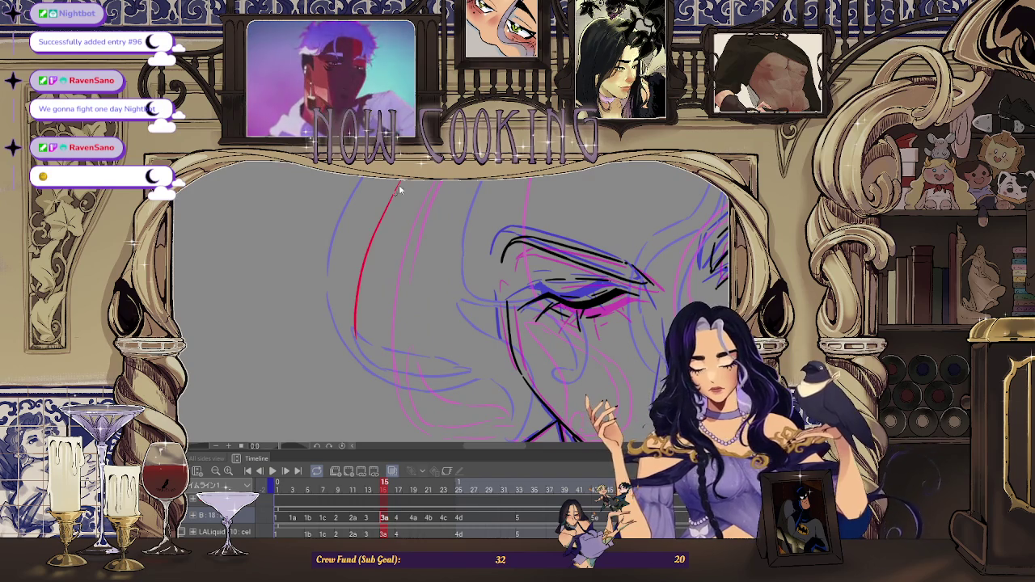
Extend the red hair guide stroke downward and compare it with the neighbouring frame.
{"action": "left_click_drag", "start_coordinate": [377, 227], "coordinate": [356, 303]}
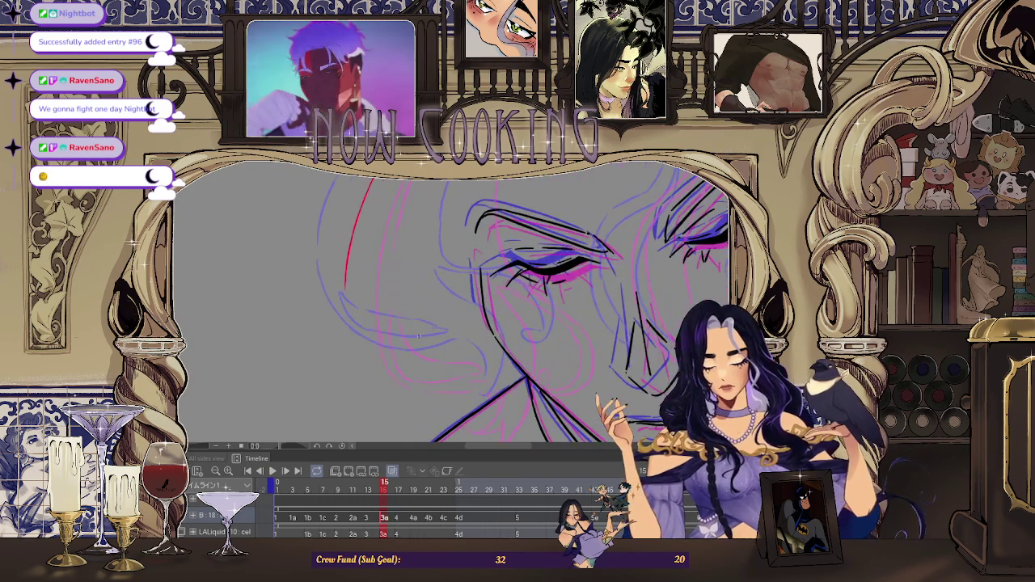
{"action": "left_click_drag", "start_coordinate": [525, 356], "coordinate": [486, 311]}
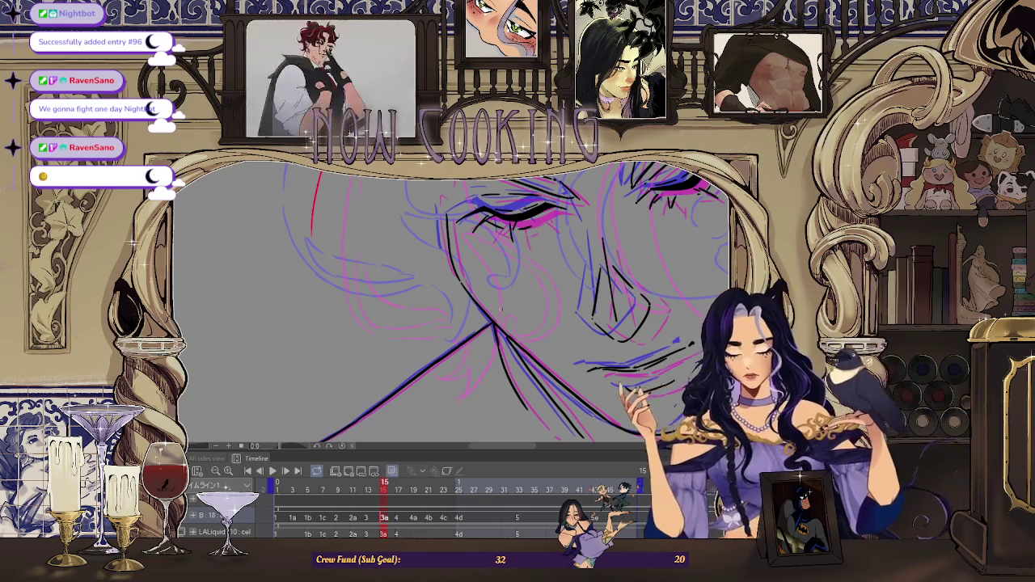
{"action": "scroll", "coordinate": [503, 307], "scroll_direction": "up", "scroll_amount": 2}
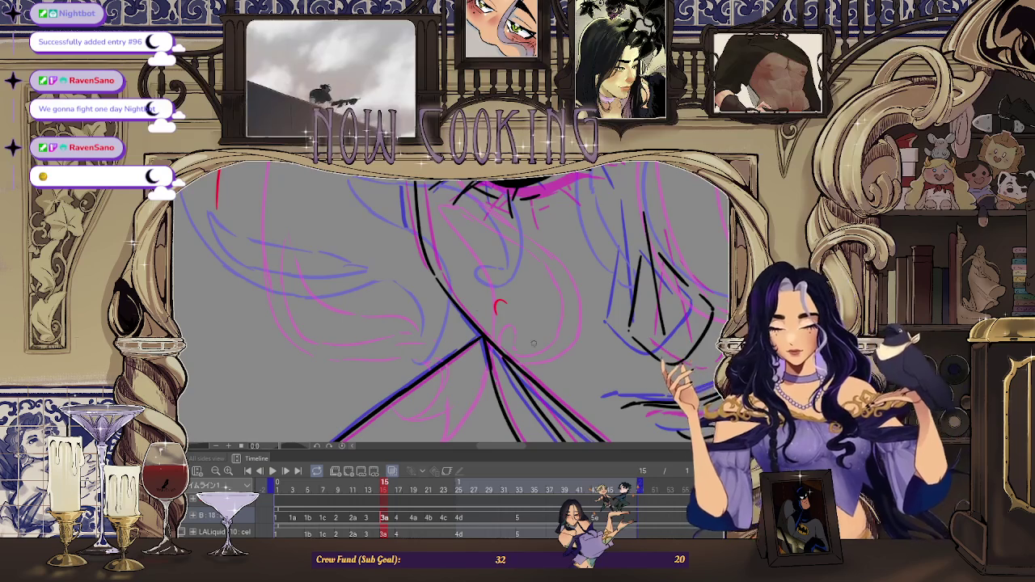
{"action": "scroll", "coordinate": [561, 317], "scroll_direction": "down", "scroll_amount": 2}
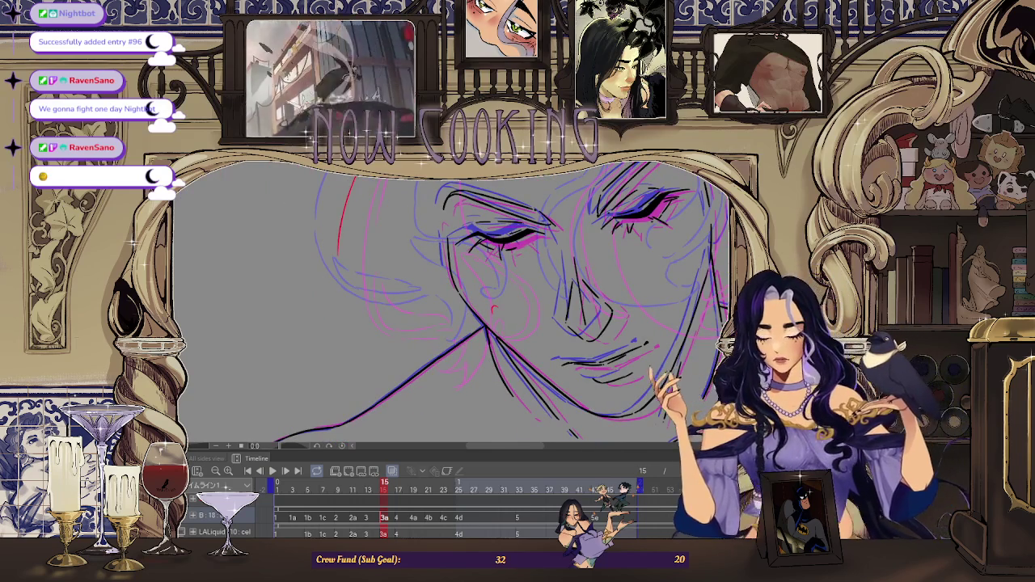
{"action": "key", "text": "Left"}
{"action": "key", "text": "Right"}
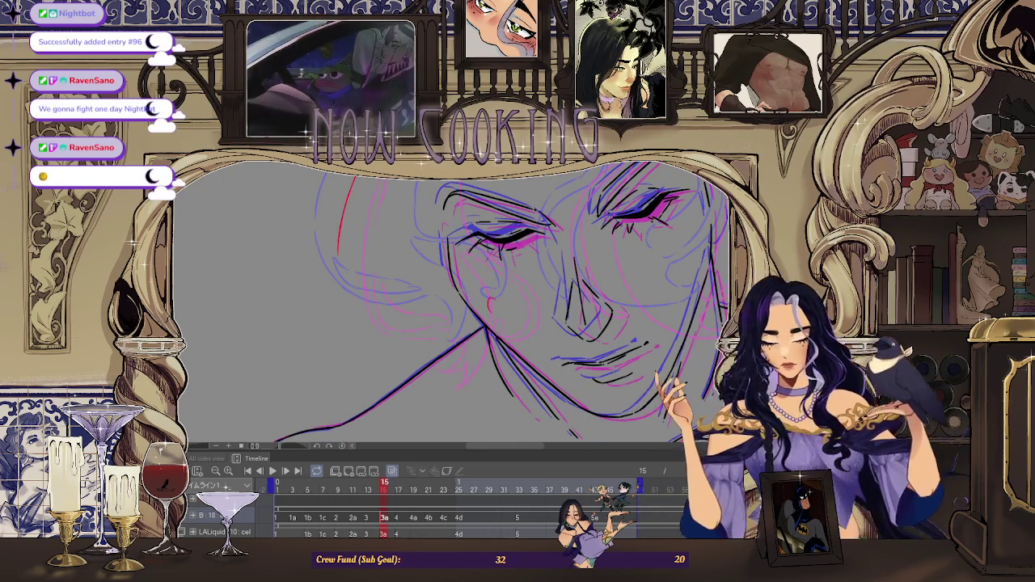
Mirror the view and erase most of the old red arc on the left of the head.
{"action": "left_click_drag", "start_coordinate": [485, 308], "coordinate": [250, 283]}
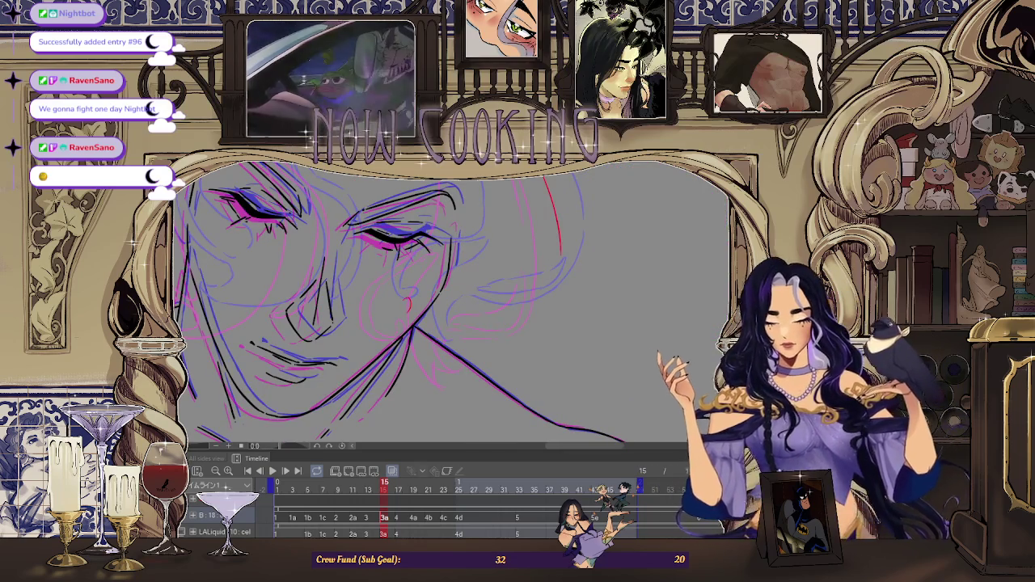
{"action": "scroll", "coordinate": [384, 303], "scroll_direction": "up", "scroll_amount": 2}
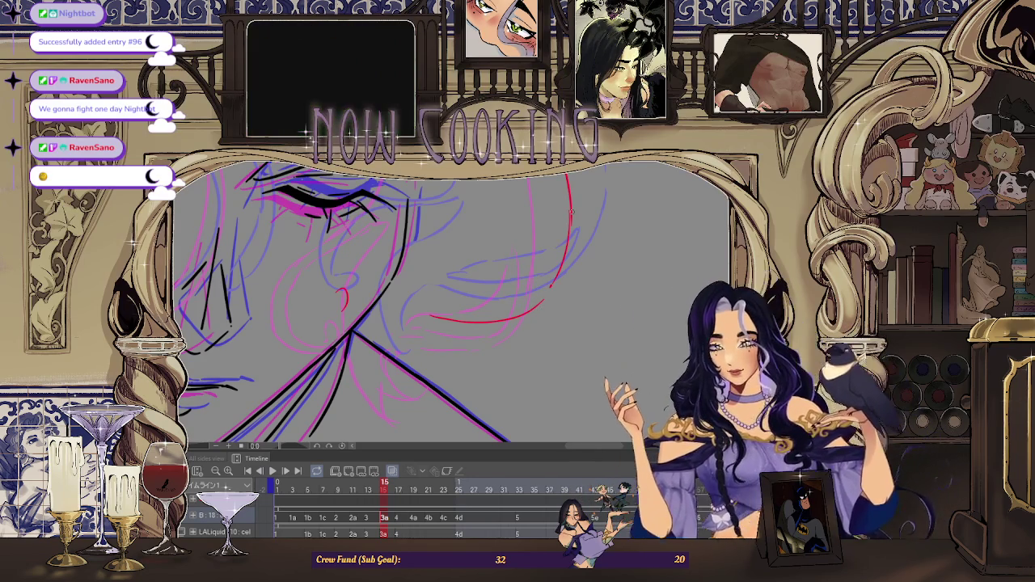
{"action": "key", "text": "h"}
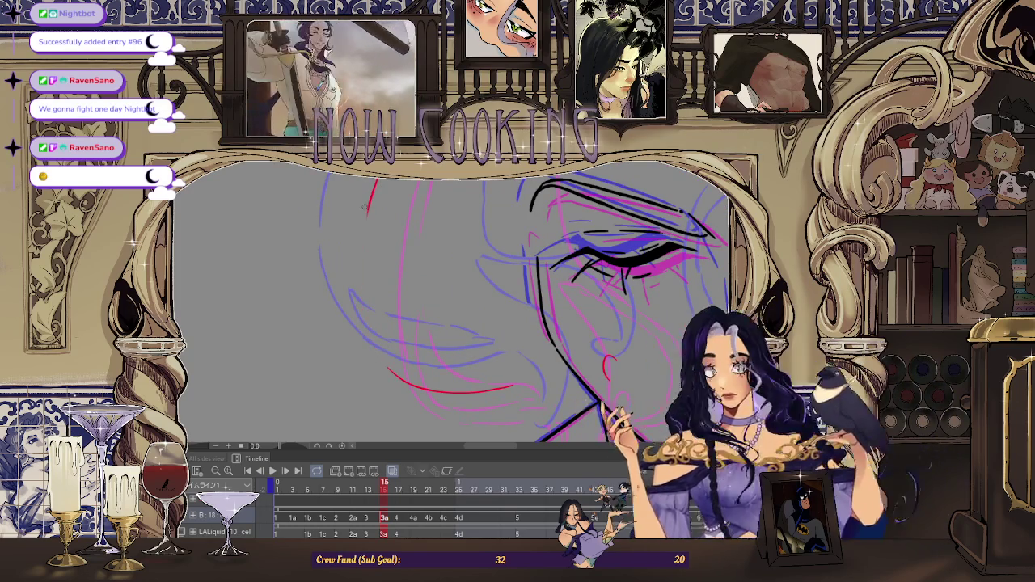
{"action": "left_click_drag", "start_coordinate": [360, 266], "coordinate": [360, 219]}
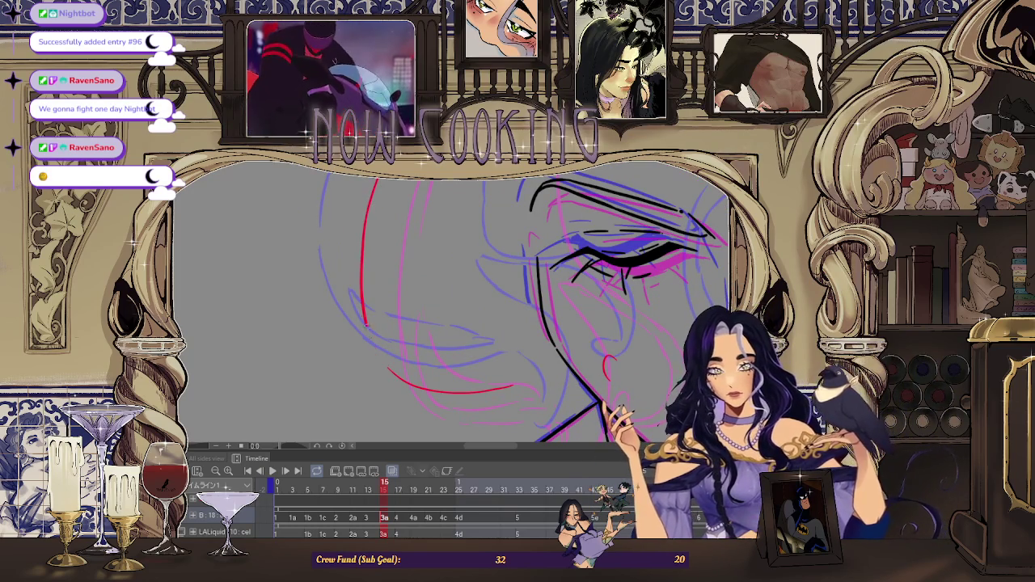
{"action": "scroll", "coordinate": [652, 207], "scroll_direction": "down", "scroll_amount": 3}
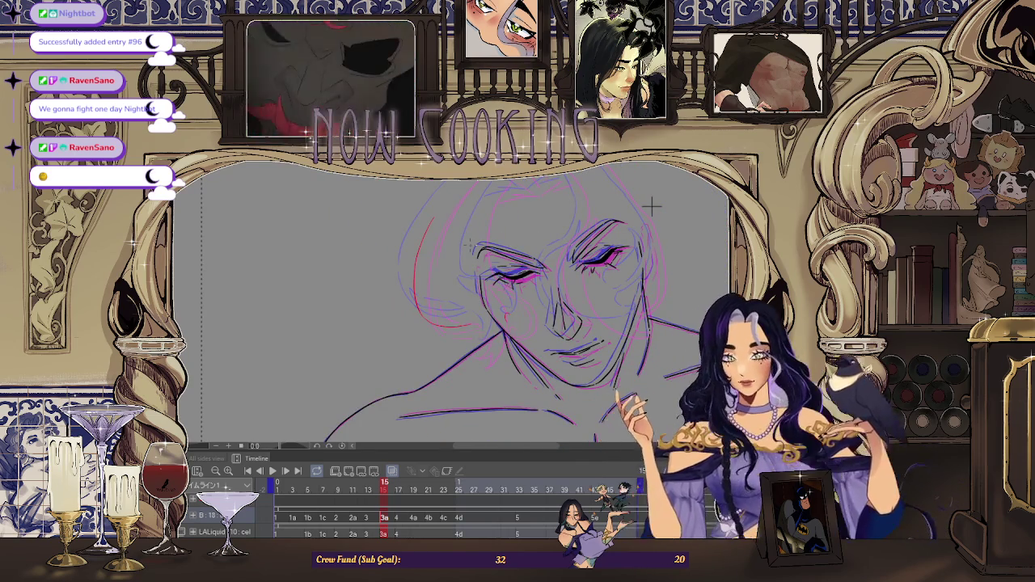
Draw short red hair guide strokes at the crown, undoing the misplaced ones.
{"action": "scroll", "coordinate": [594, 244], "scroll_direction": "down", "scroll_amount": 1}
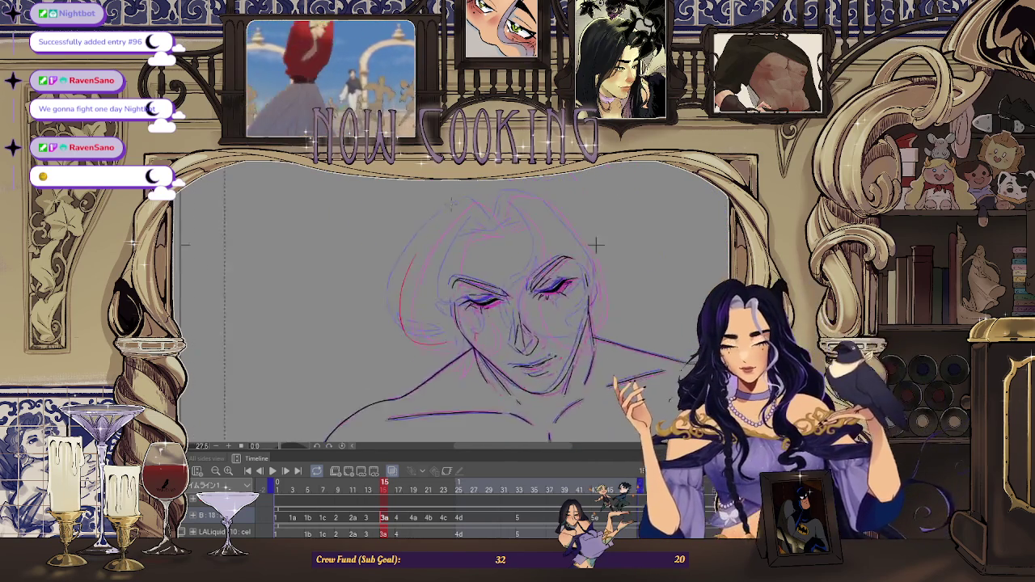
{"action": "scroll", "coordinate": [595, 244], "scroll_direction": "up", "scroll_amount": 2}
{"action": "scroll", "coordinate": [595, 244], "scroll_direction": "up", "scroll_amount": 2}
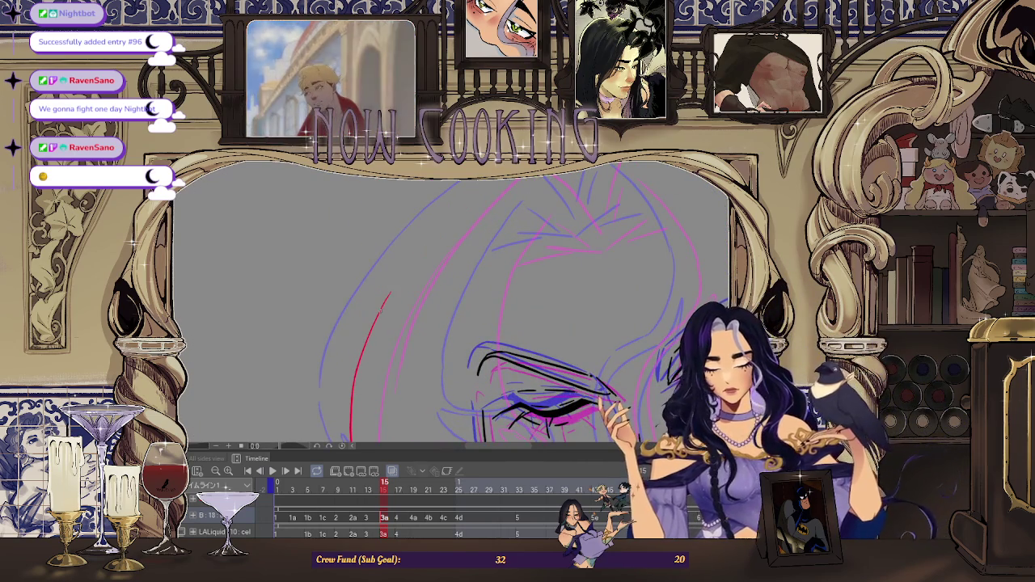
{"action": "key", "text": "ctrl+z"}
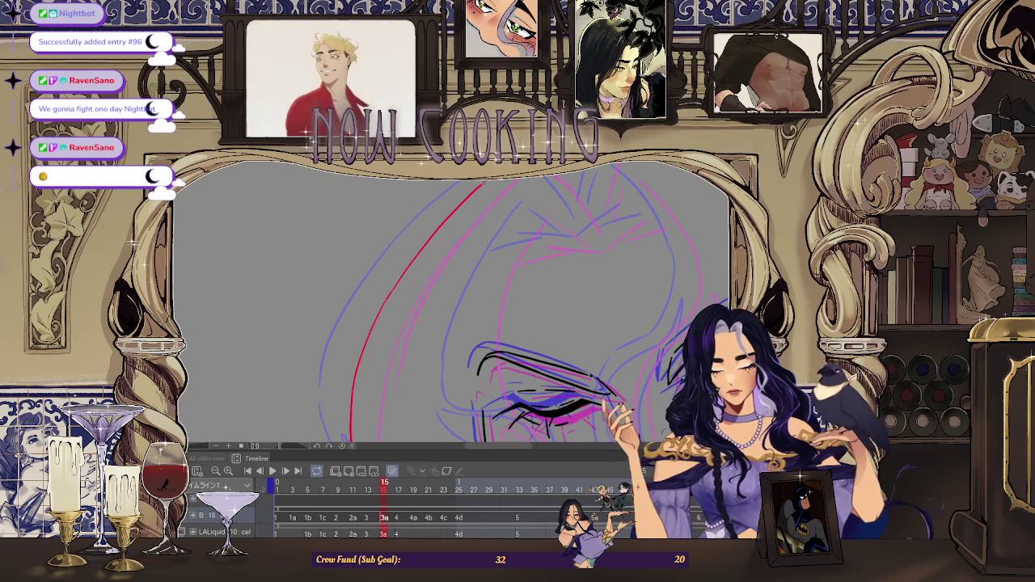
{"action": "key", "text": "h"}
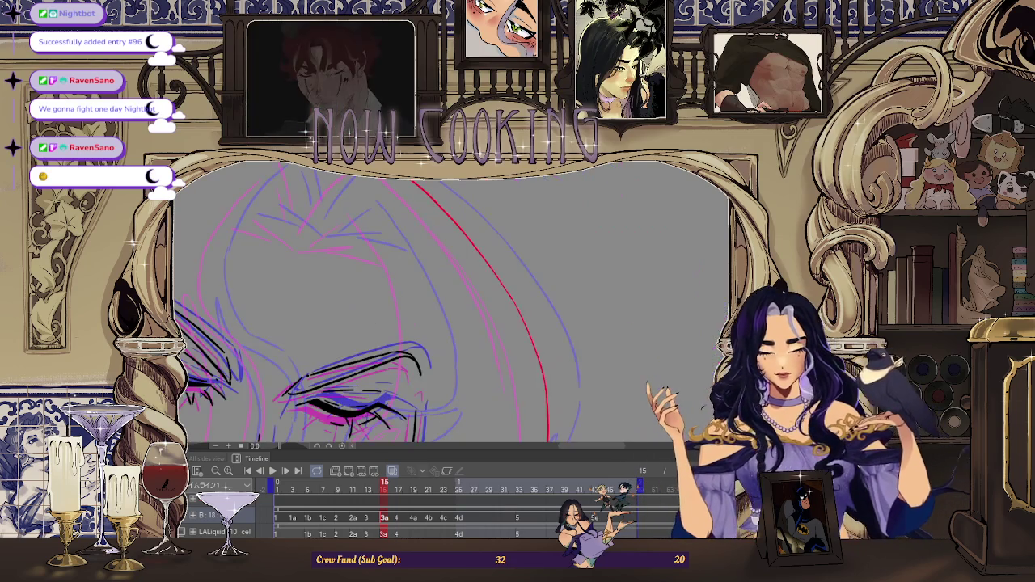
{"action": "left_click_drag", "start_coordinate": [453, 307], "coordinate": [485, 267]}
{"action": "mouse_move", "coordinate": [360, 203]}
{"action": "left_mouse_down"}
{"action": "mouse_move", "coordinate": [292, 287]}
{"action": "mouse_move", "coordinate": [385, 187]}
{"action": "mouse_move", "coordinate": [355, 278]}
{"action": "mouse_move", "coordinate": [428, 280]}
{"action": "left_mouse_up"}
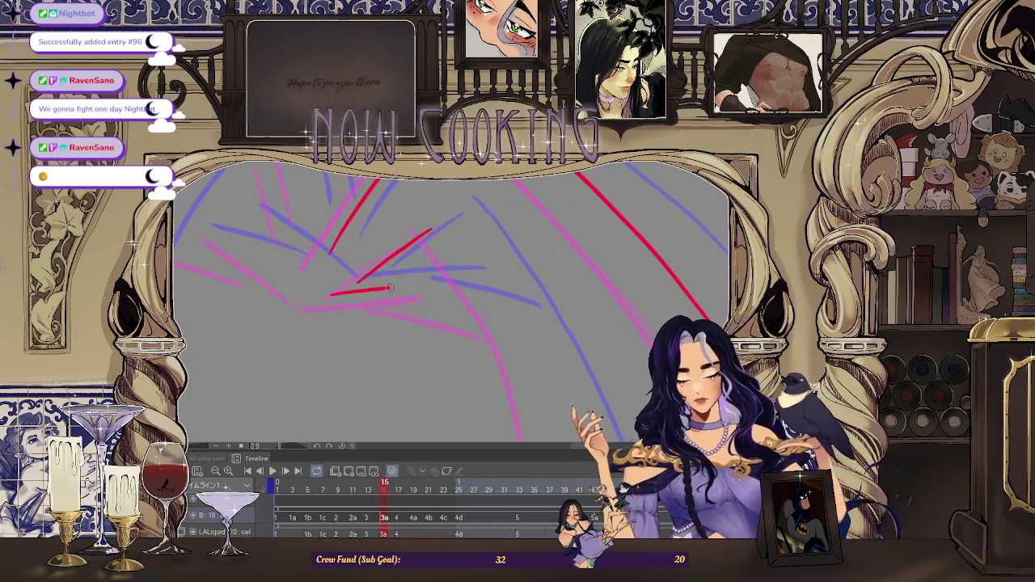
{"action": "mouse_move", "coordinate": [464, 282]}
{"action": "left_mouse_down"}
{"action": "mouse_move", "coordinate": [447, 284]}
{"action": "mouse_move", "coordinate": [490, 274]}
{"action": "left_mouse_up"}
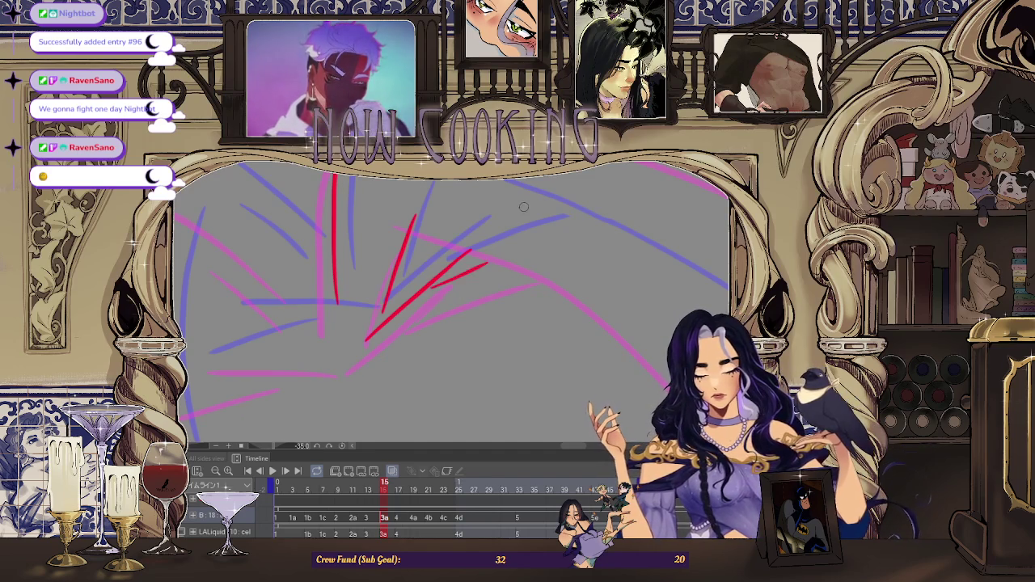
{"action": "key", "text": "ctrl+z"}
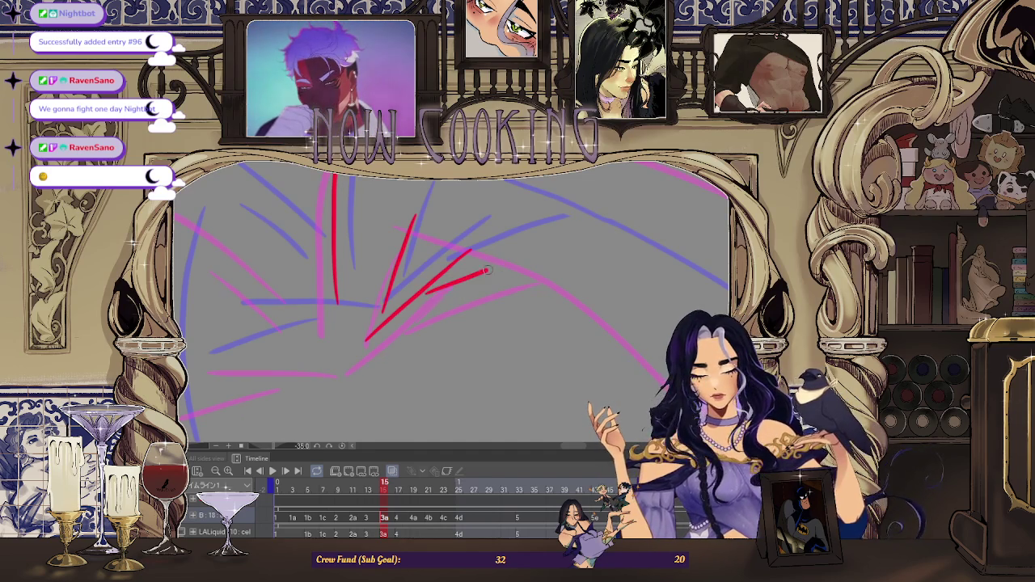
Extend a red guide stroke rightward, undo an extra horizontal stroke, and review the crown strokes.
{"action": "scroll", "coordinate": [419, 294], "scroll_direction": "down", "scroll_amount": 2}
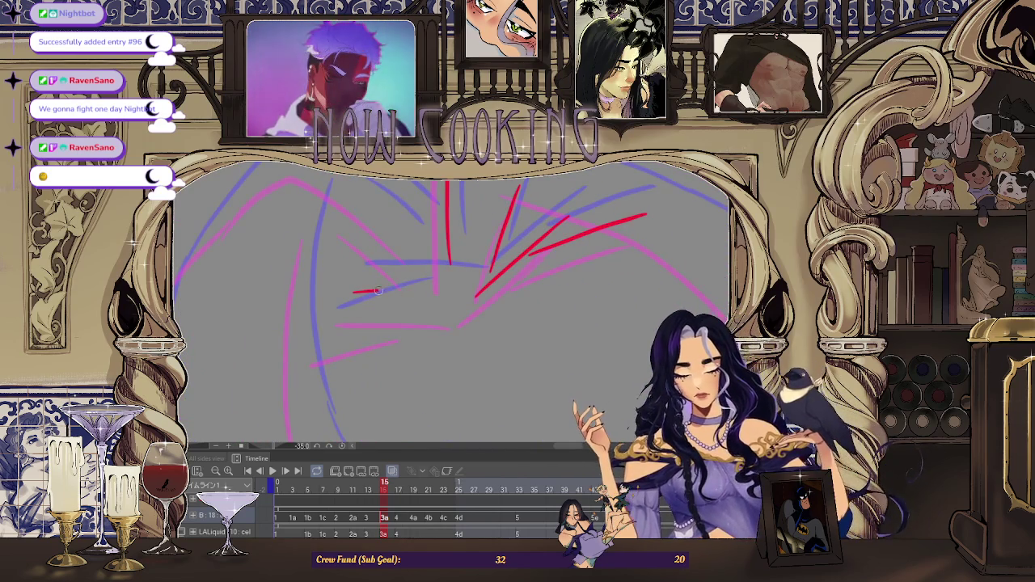
{"action": "left_click_drag", "start_coordinate": [440, 293], "coordinate": [462, 298]}
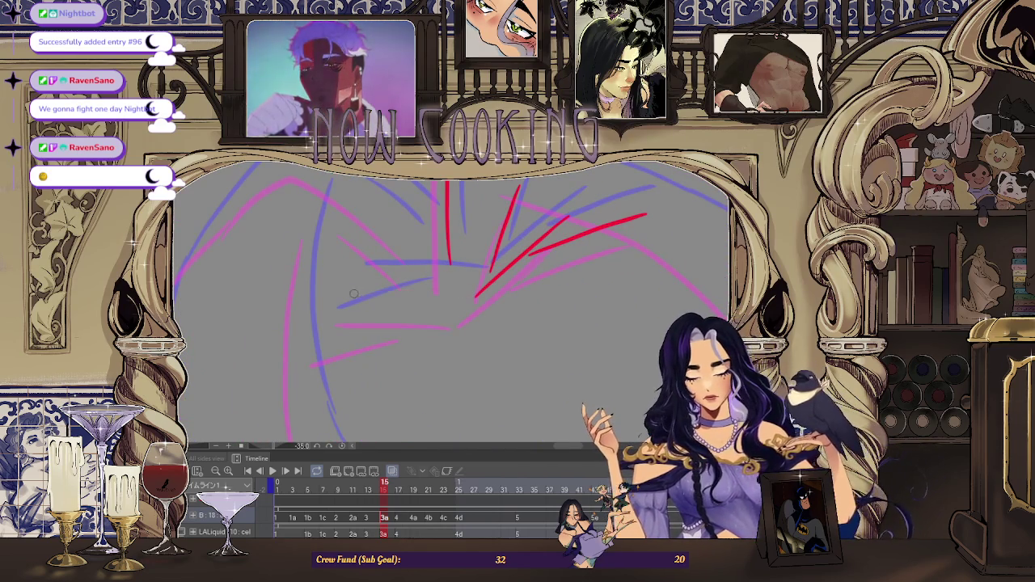
{"action": "left_click_drag", "start_coordinate": [353, 292], "coordinate": [410, 291]}
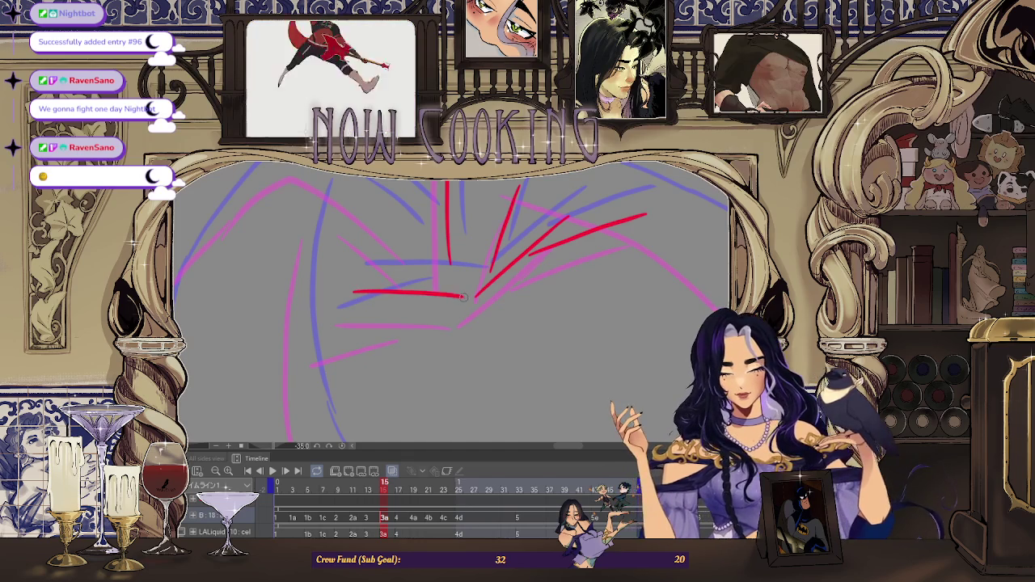
{"action": "key", "text": "ctrl+z"}
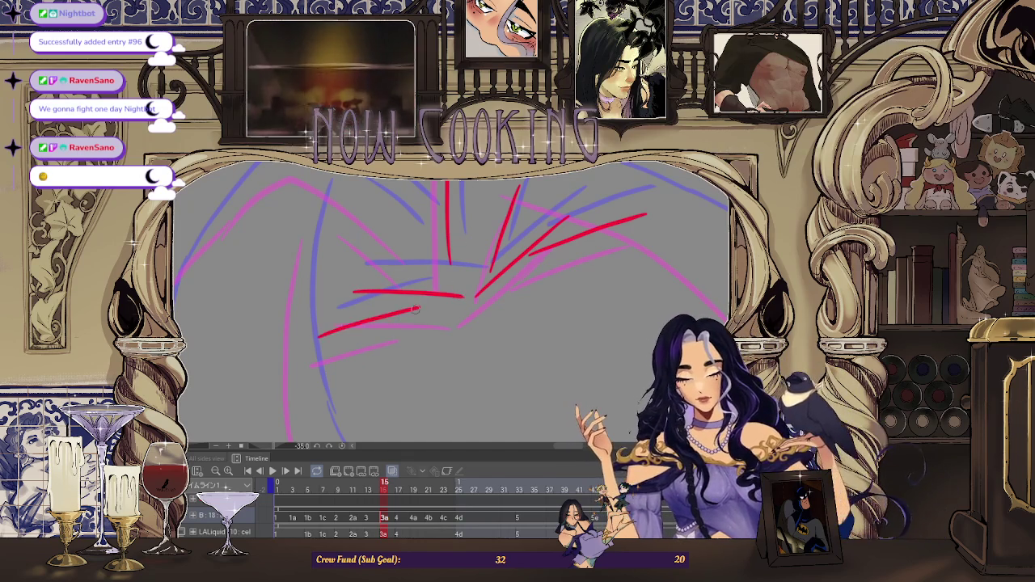
{"action": "scroll", "coordinate": [465, 292], "scroll_direction": "down", "scroll_amount": 2}
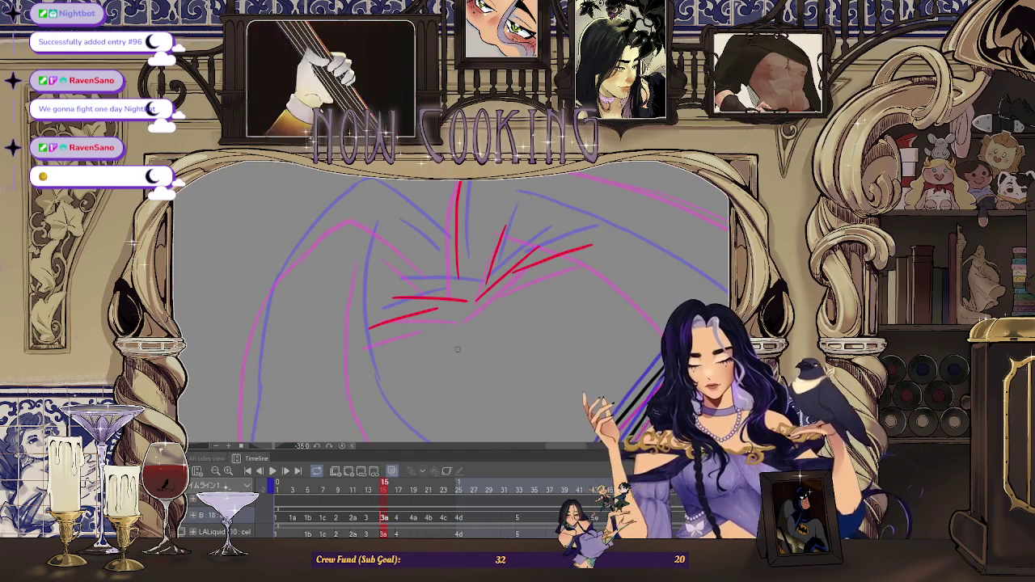
{"action": "key", "text": "h"}
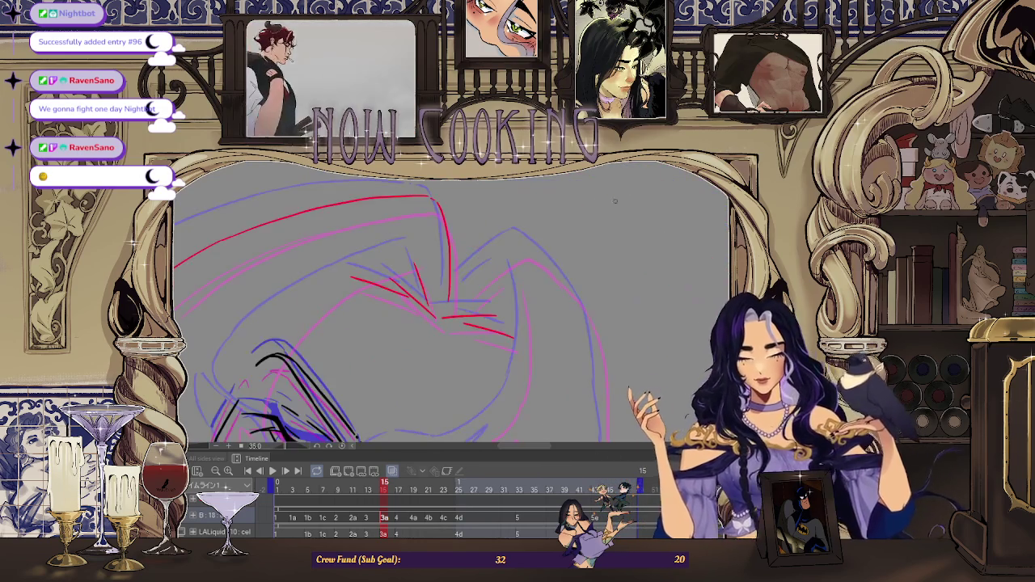
{"action": "key", "text": "h"}
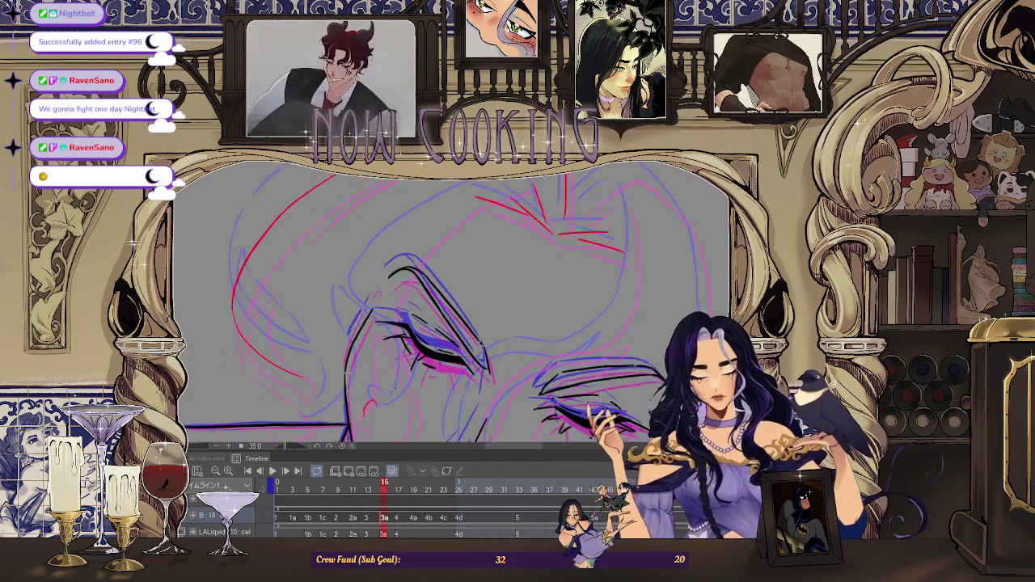
{"action": "left_click_drag", "start_coordinate": [393, 386], "coordinate": [410, 319]}
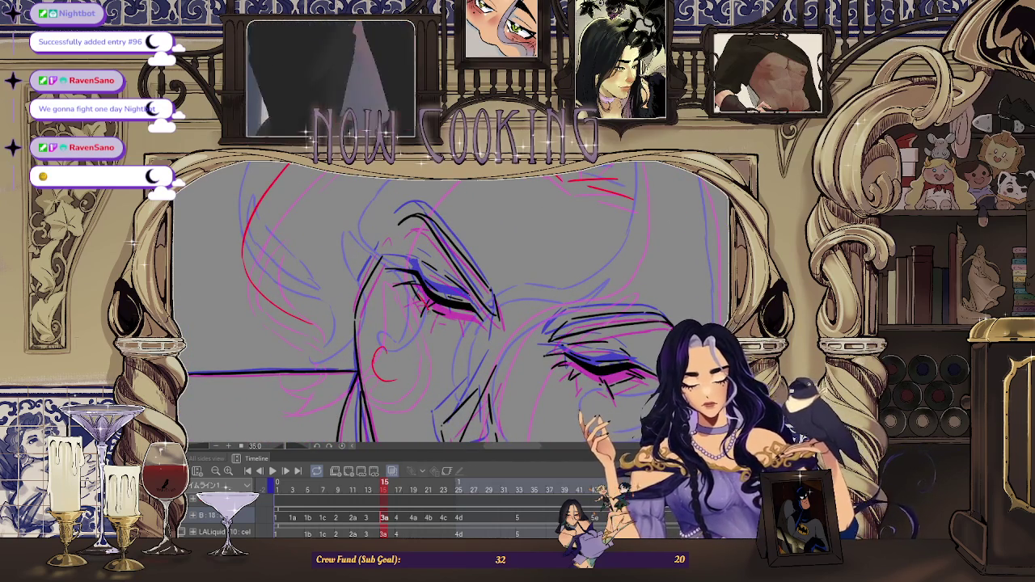
{"action": "mouse_move", "coordinate": [452, 307]}
{"action": "left_mouse_down"}
{"action": "mouse_move", "coordinate": [453, 327]}
{"action": "mouse_move", "coordinate": [429, 340]}
{"action": "left_mouse_up"}
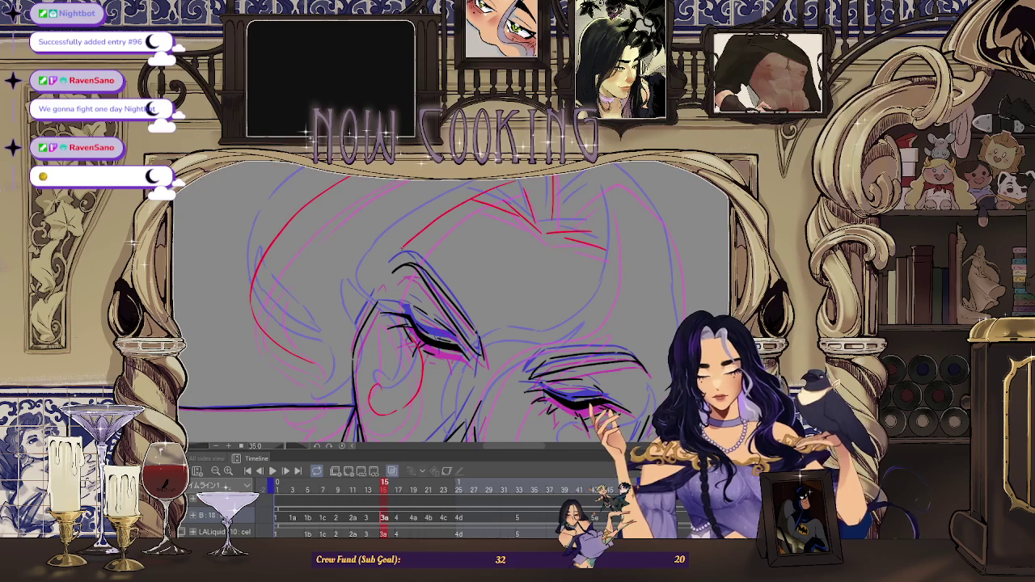
{"action": "scroll", "coordinate": [485, 275], "scroll_direction": "down", "scroll_amount": 3}
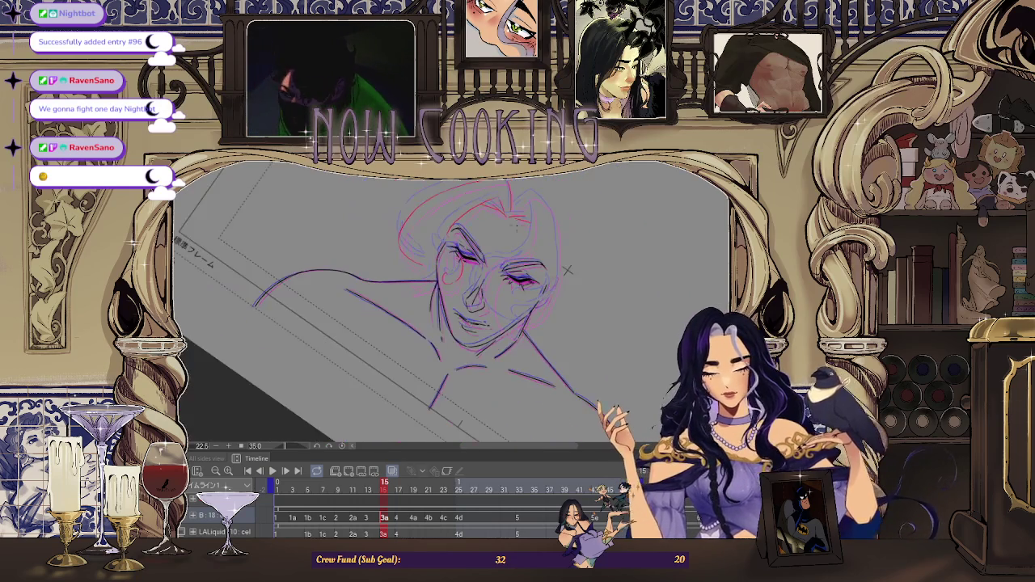
Reset the view upright with Ctrl+0 and play back the animation frames, zooming around the face.
{"action": "left_click_drag", "start_coordinate": [596, 286], "coordinate": [568, 271]}
{"action": "key", "text": "ctrl+0"}
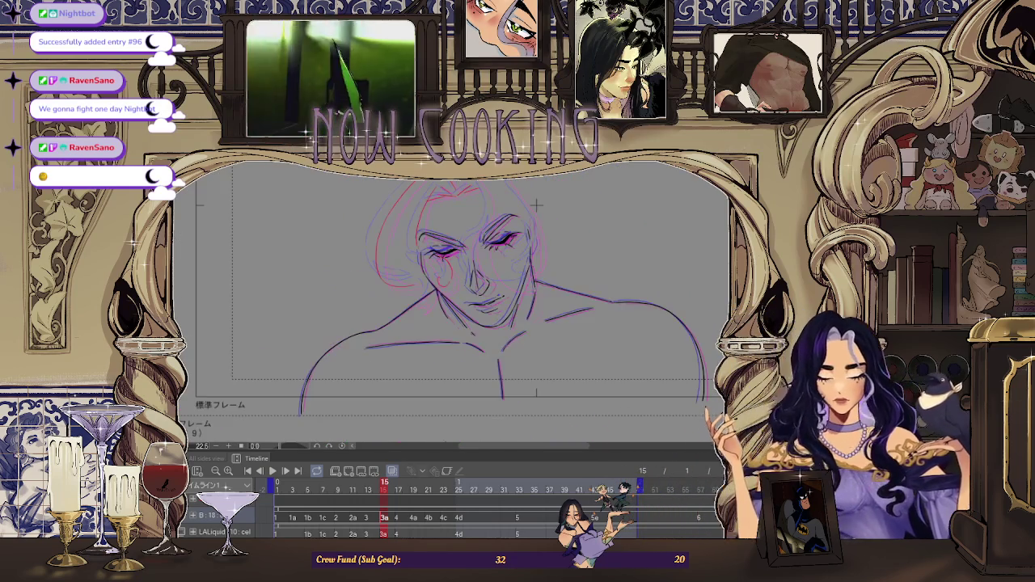
{"action": "key", "text": "space"}
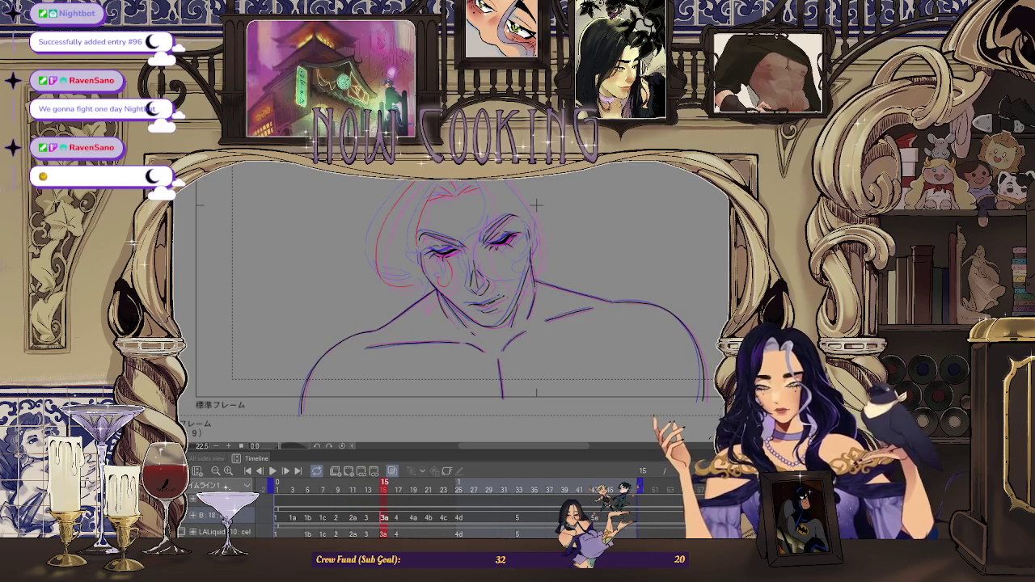
{"action": "scroll", "coordinate": [536, 205], "scroll_direction": "up", "scroll_amount": 3}
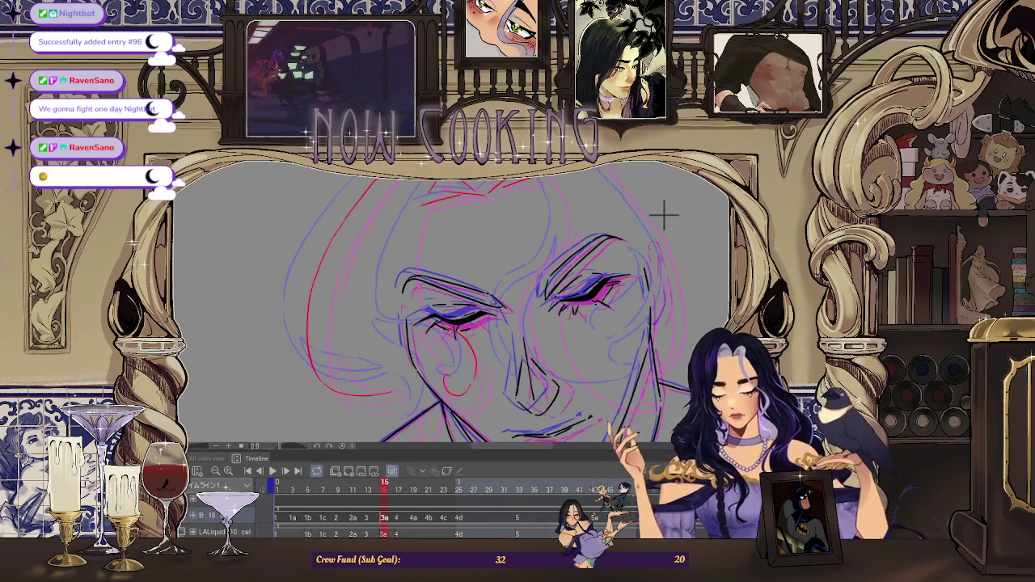
{"action": "scroll", "coordinate": [663, 215], "scroll_direction": "down", "scroll_amount": 2}
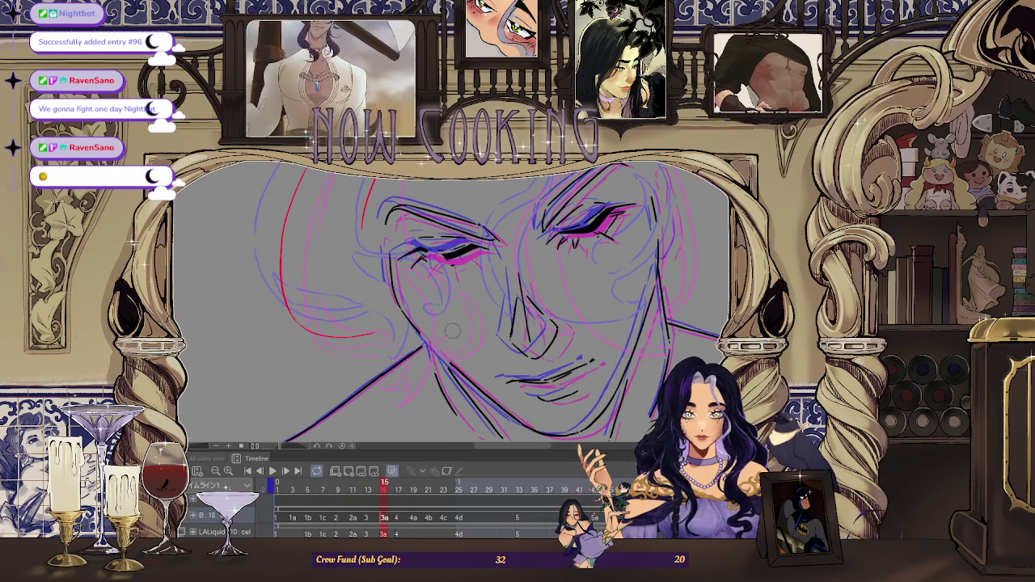
{"action": "scroll", "coordinate": [452, 330], "scroll_direction": "down", "scroll_amount": 3}
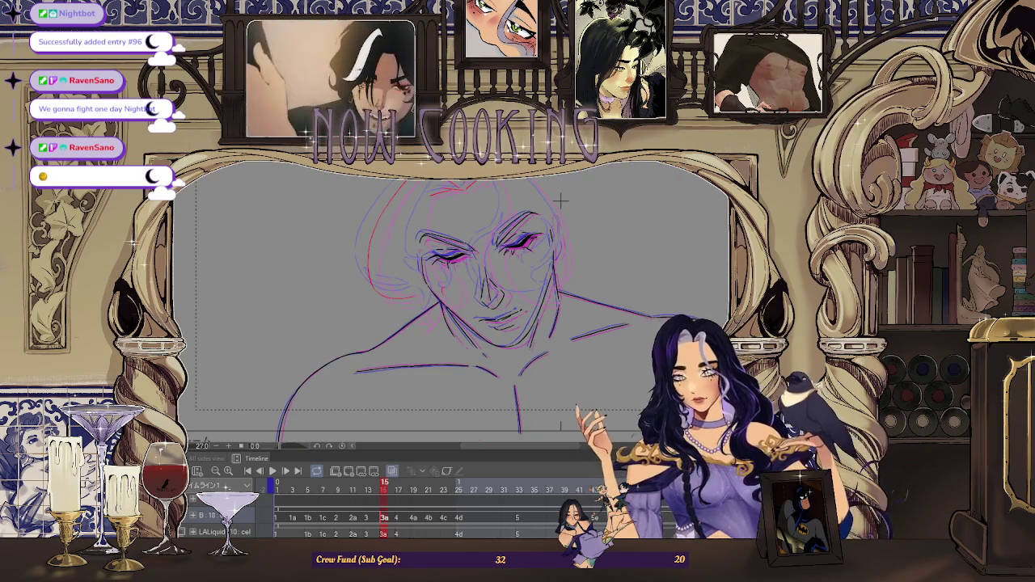
{"action": "scroll", "coordinate": [468, 285], "scroll_direction": "up", "scroll_amount": 2}
Lasso-select the red hair stroke beside the left eye, then deselect it.
{"action": "left_click_drag", "start_coordinate": [443, 277], "coordinate": [440, 281]}
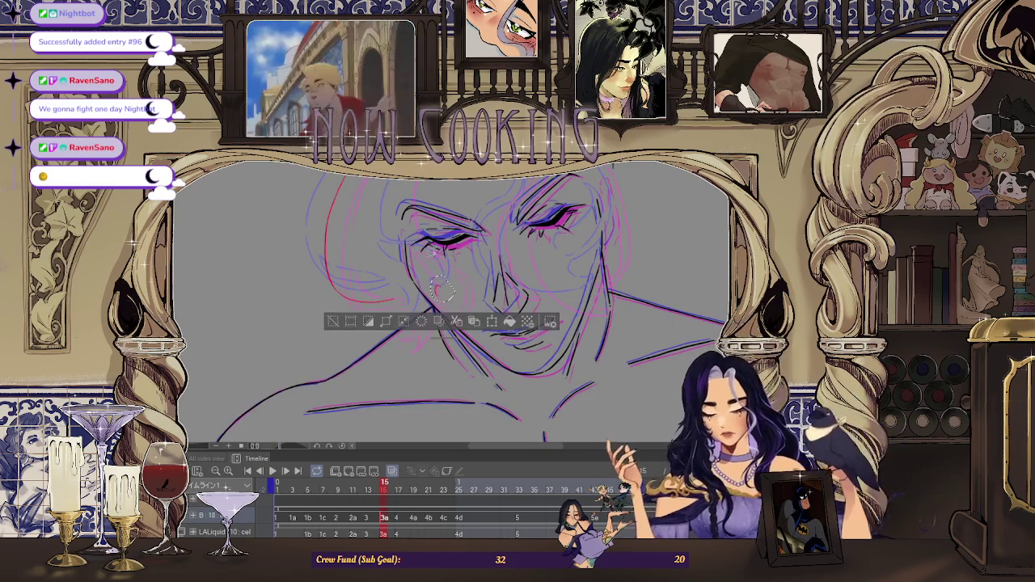
{"action": "left_click", "coordinate": [392, 471]}
{"action": "left_click_drag", "start_coordinate": [337, 178], "coordinate": [379, 291]}
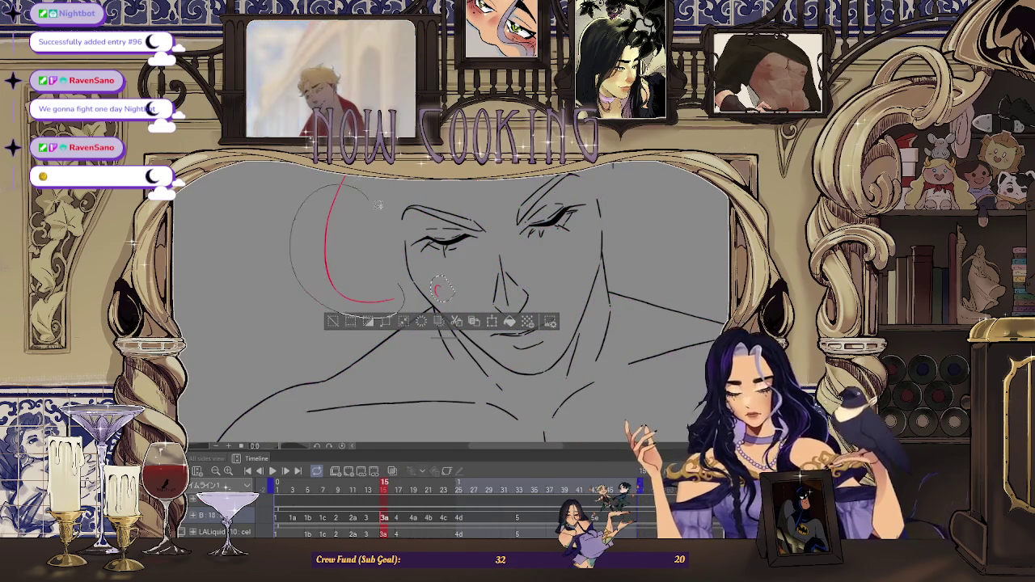
{"action": "scroll", "coordinate": [574, 198], "scroll_direction": "down", "scroll_amount": 1}
{"action": "scroll", "coordinate": [445, 308], "scroll_direction": "down", "scroll_amount": 2}
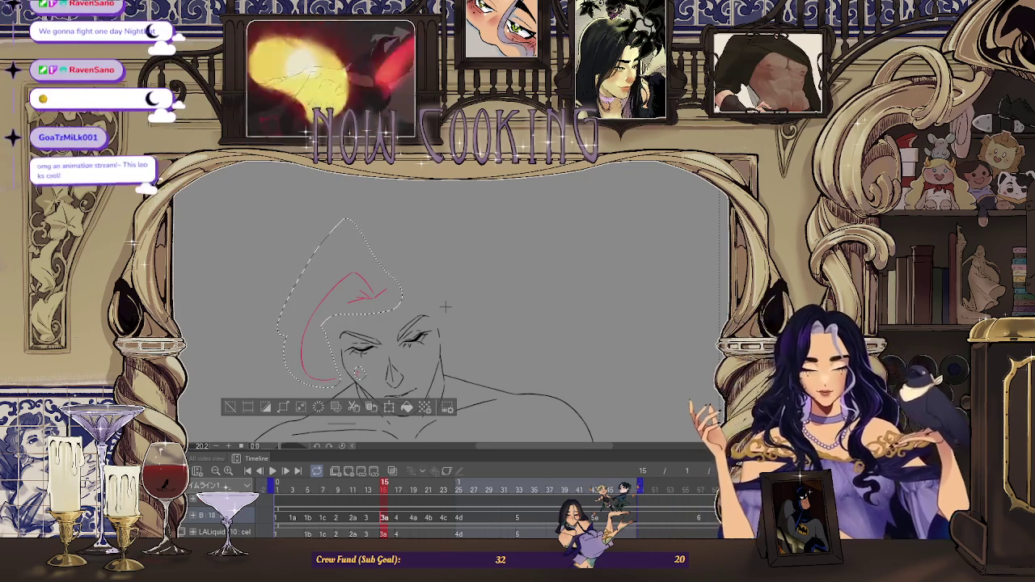
{"action": "key", "text": "ctrl+d"}
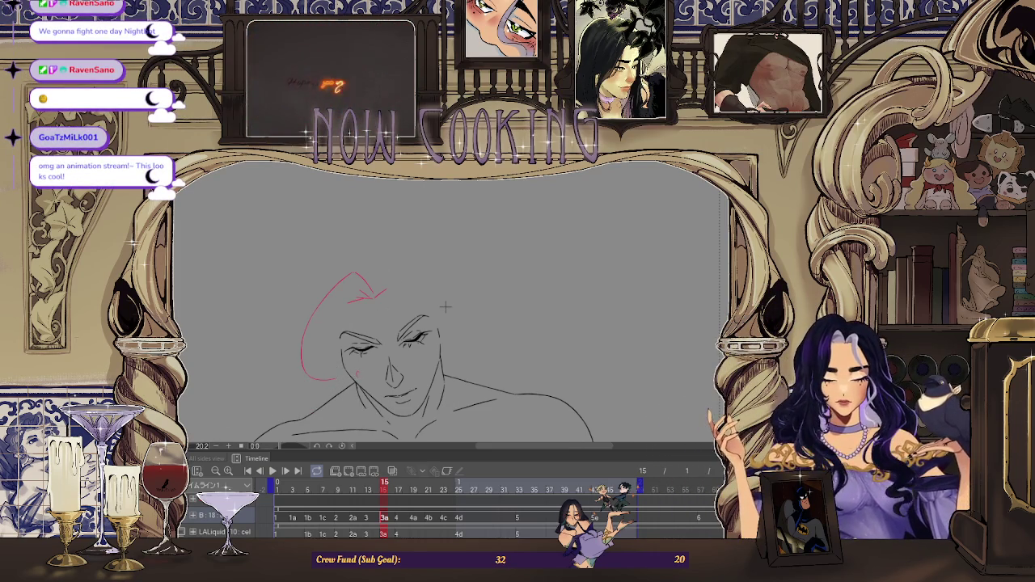
Turn on onion skin to show neighbouring frames in pink and blue.
{"action": "left_click", "coordinate": [391, 470]}
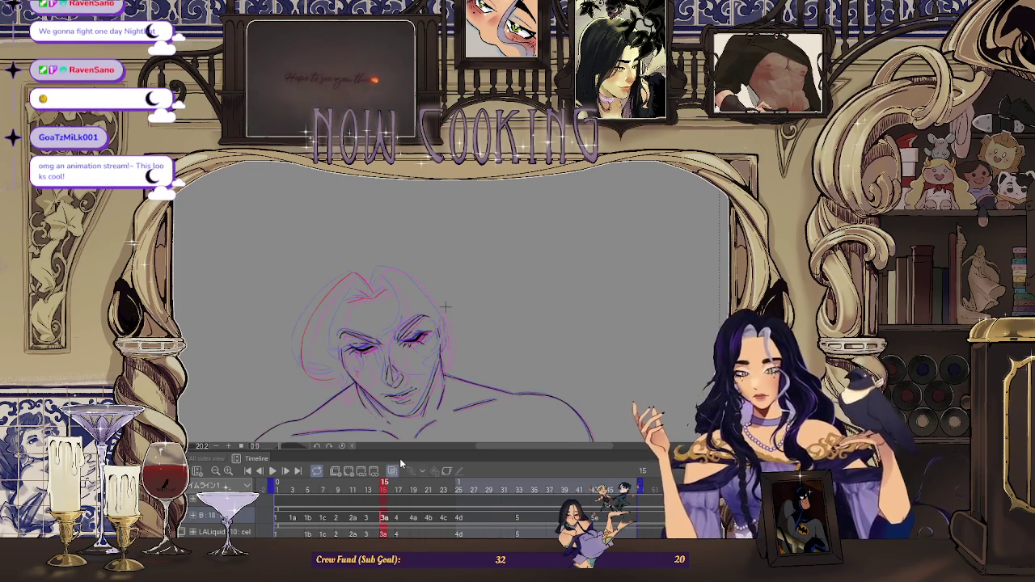
{"action": "scroll", "coordinate": [522, 331], "scroll_direction": "up", "scroll_amount": 3}
{"action": "scroll", "coordinate": [521, 332], "scroll_direction": "up", "scroll_amount": 3}
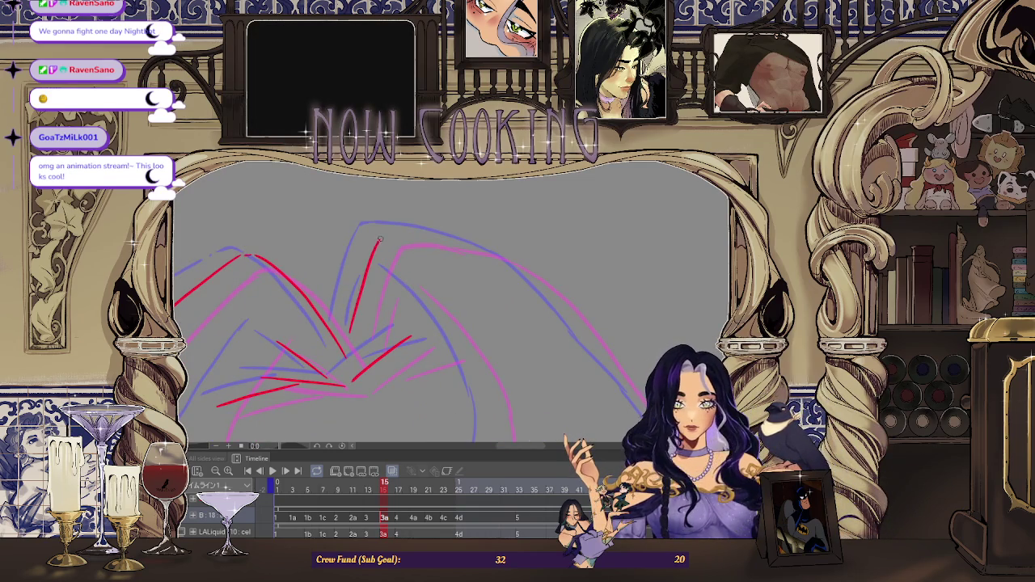
Draw a red hair-flow guide line over the head, then zoom in and pan across the hair.
{"action": "left_click_drag", "start_coordinate": [350, 329], "coordinate": [377, 241]}
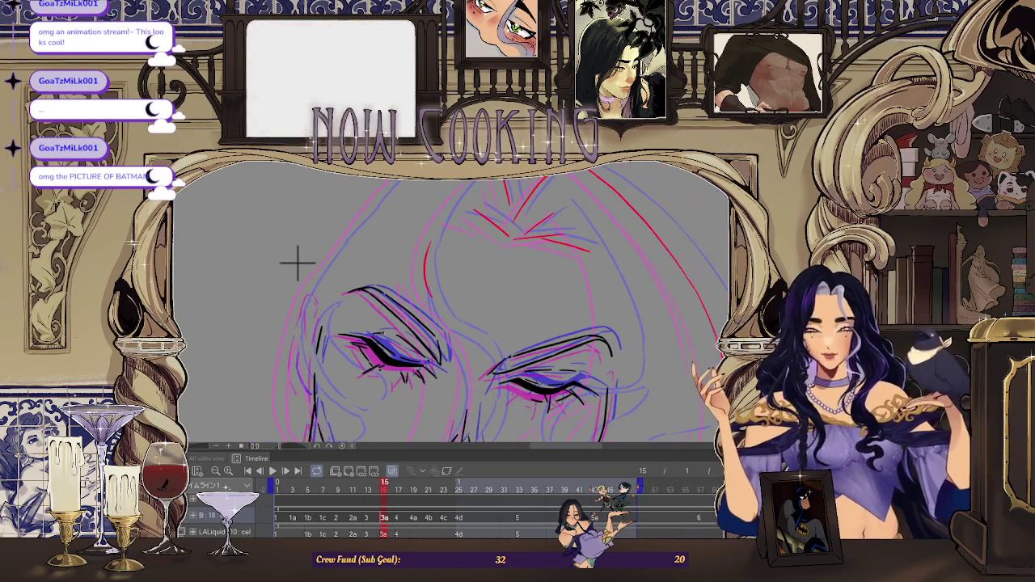
{"action": "key", "text": "ctrl+plus"}
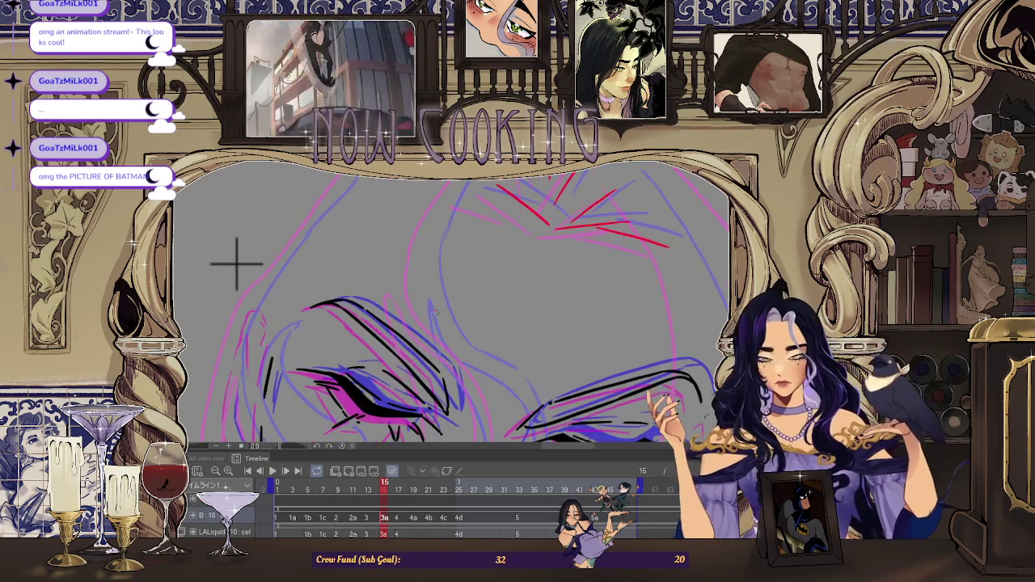
{"action": "left_click_drag", "start_coordinate": [236, 262], "coordinate": [219, 324]}
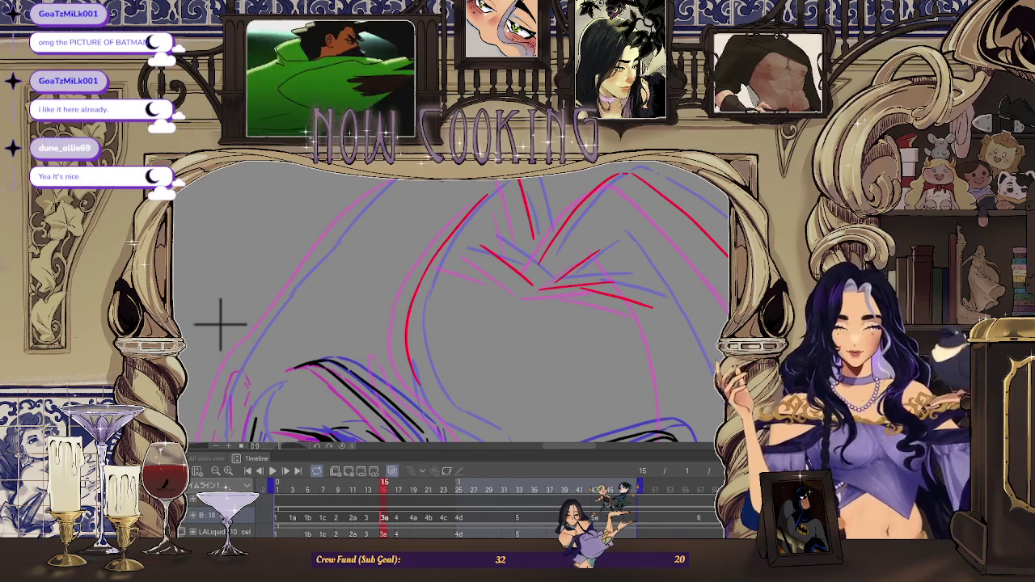
Mirror the canvas view and erase the top of the left red hair guide line.
{"action": "scroll", "coordinate": [351, 274], "scroll_direction": "down", "scroll_amount": 3}
{"action": "scroll", "coordinate": [386, 263], "scroll_direction": "down", "scroll_amount": 2}
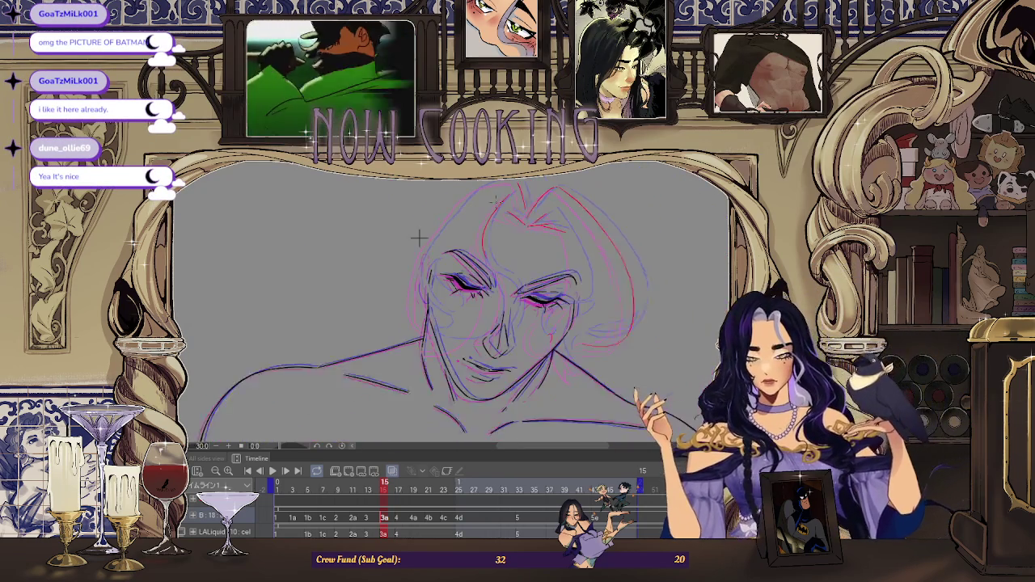
{"action": "scroll", "coordinate": [309, 175], "scroll_direction": "up", "scroll_amount": 2}
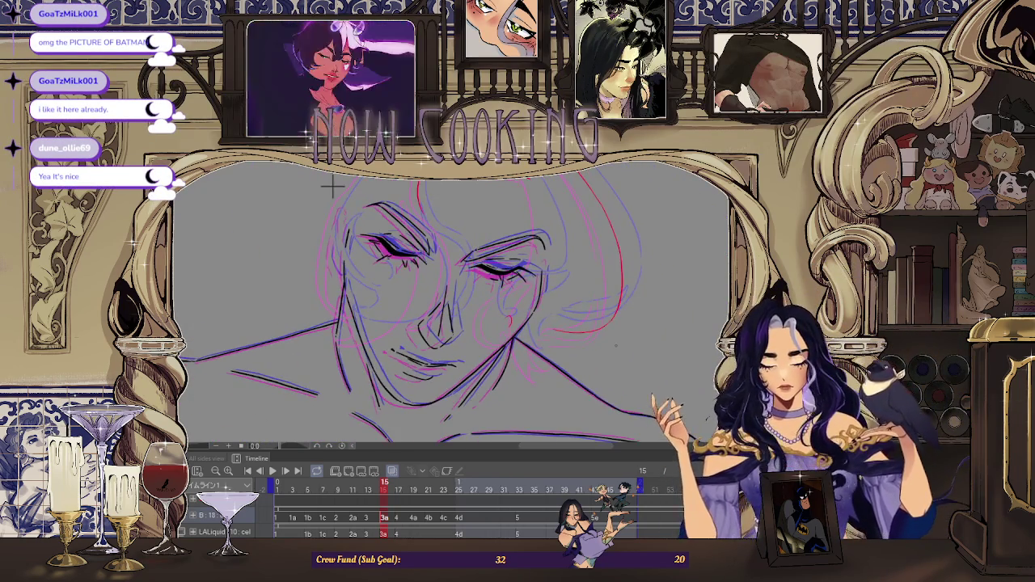
{"action": "scroll", "coordinate": [331, 186], "scroll_direction": "down", "scroll_amount": 1}
{"action": "key", "text": "h"}
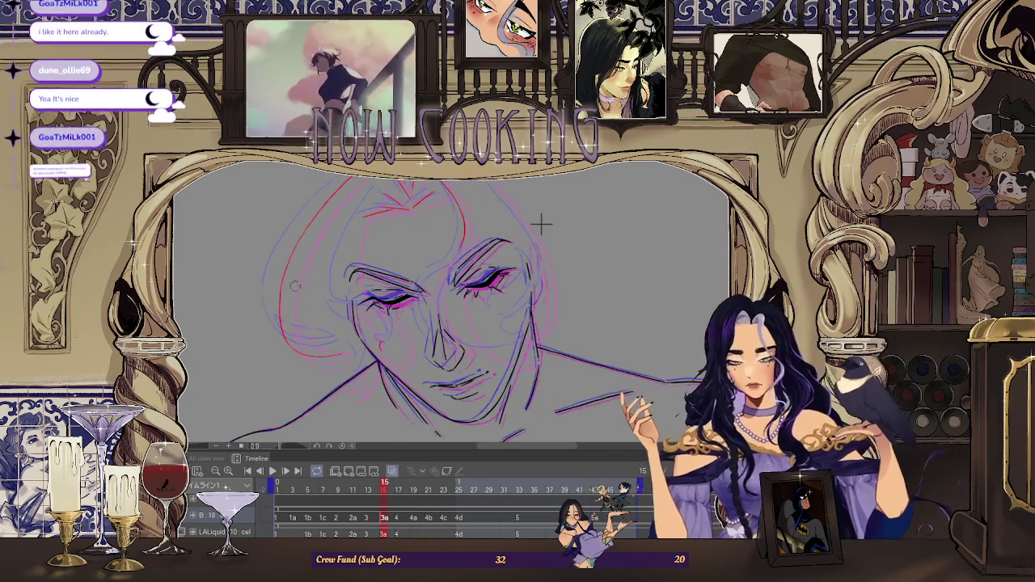
{"action": "left_click_drag", "start_coordinate": [295, 285], "coordinate": [301, 237]}
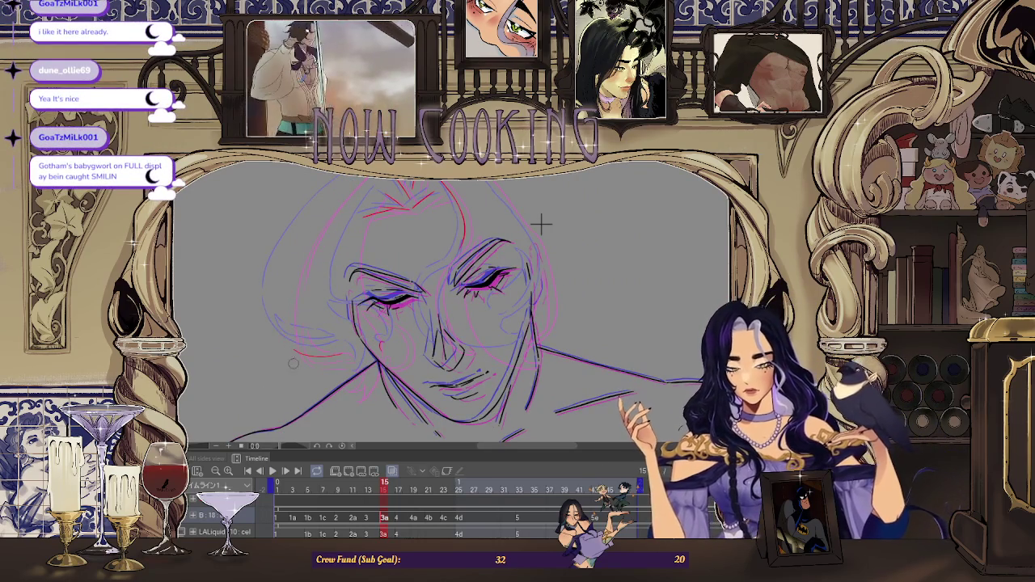
Zoom out and pan so the whole page of cel 3a is in view.
{"action": "scroll", "coordinate": [540, 224], "scroll_direction": "down", "scroll_amount": 2}
{"action": "scroll", "coordinate": [474, 185], "scroll_direction": "down", "scroll_amount": 1}
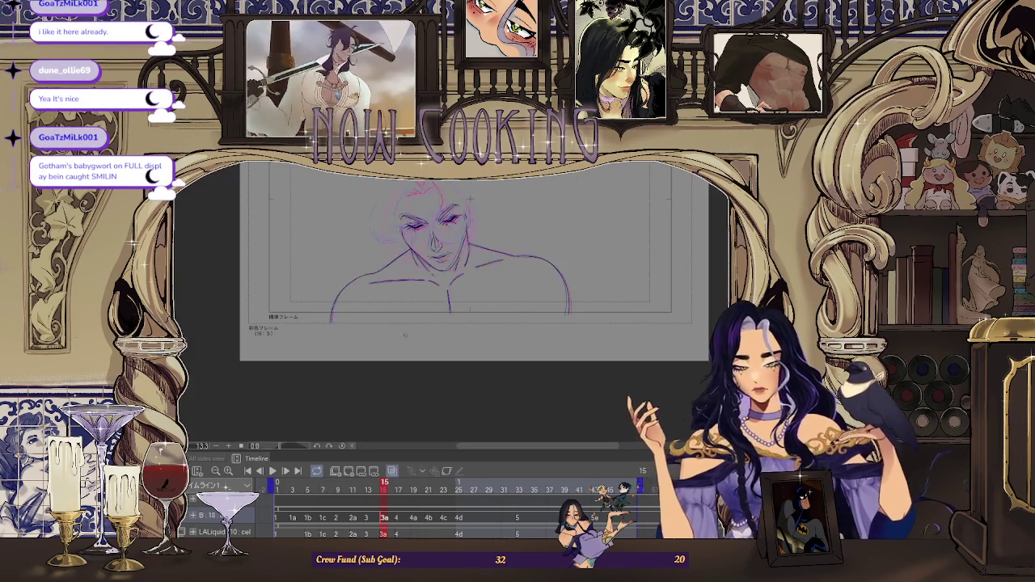
{"action": "scroll", "coordinate": [470, 197], "scroll_direction": "up", "scroll_amount": 3}
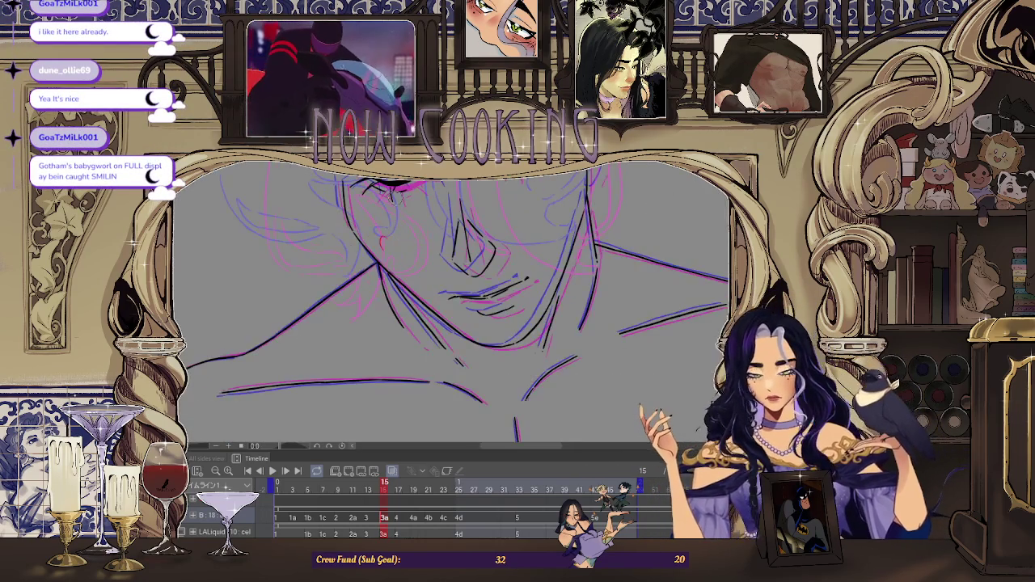
{"action": "scroll", "coordinate": [378, 236], "scroll_direction": "up", "scroll_amount": 1}
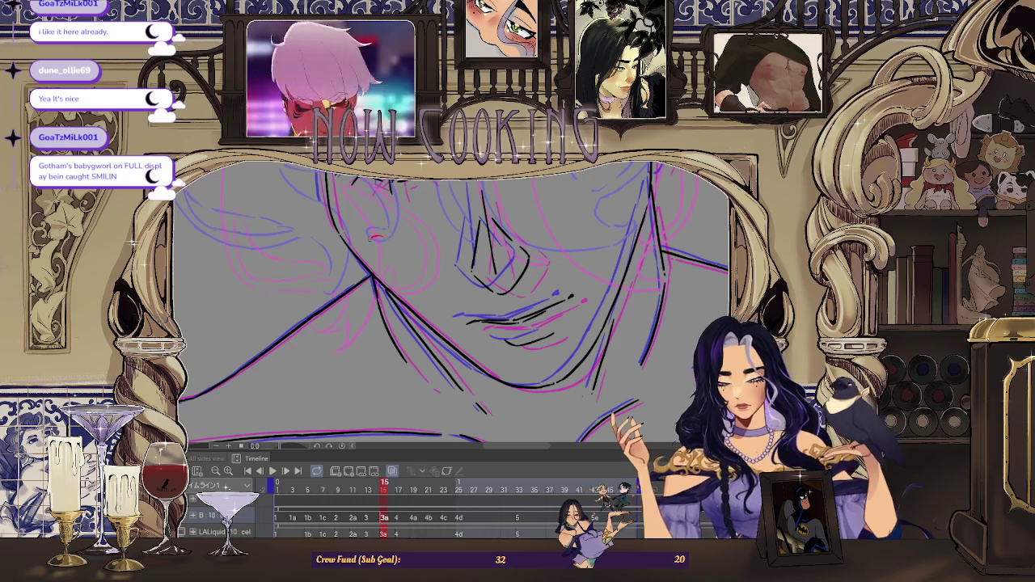
{"action": "scroll", "coordinate": [378, 242], "scroll_direction": "down", "scroll_amount": 3}
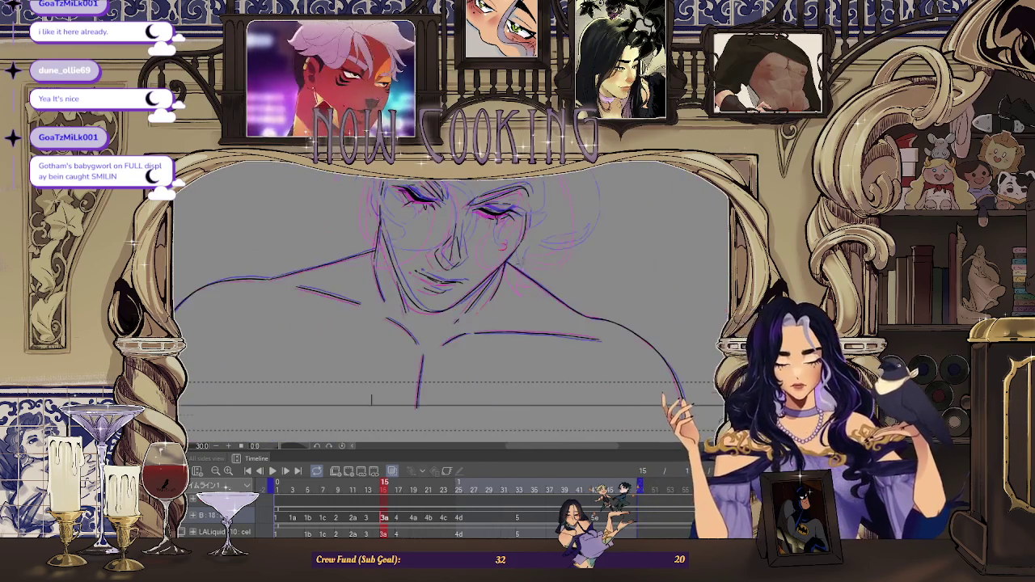
{"action": "scroll", "coordinate": [494, 210], "scroll_direction": "down", "scroll_amount": 2}
{"action": "left_click_drag", "start_coordinate": [495, 210], "coordinate": [461, 307]}
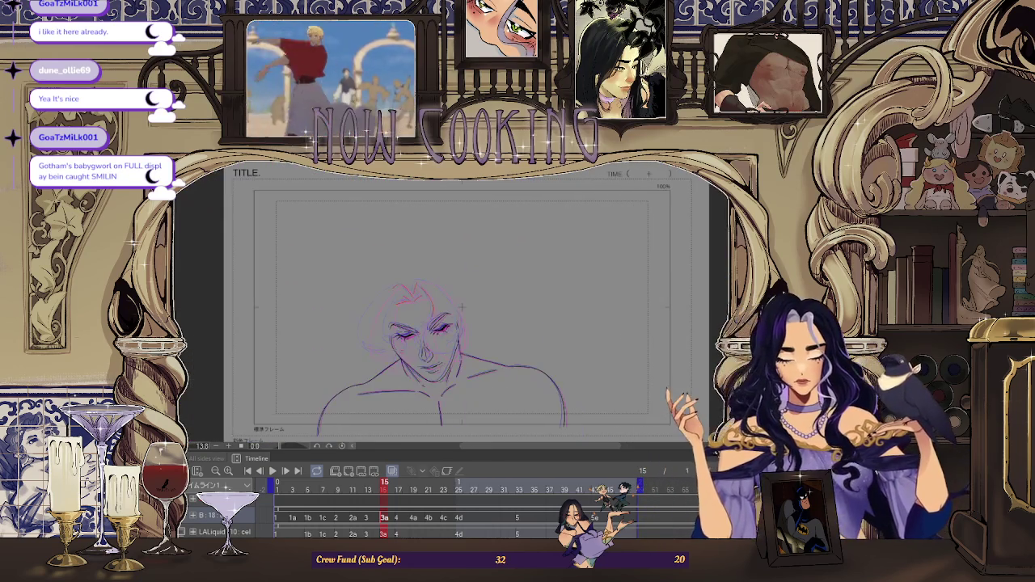
Play the timeline animation through and stop it on frame 19 (cel 4a).
{"action": "key", "text": "space"}
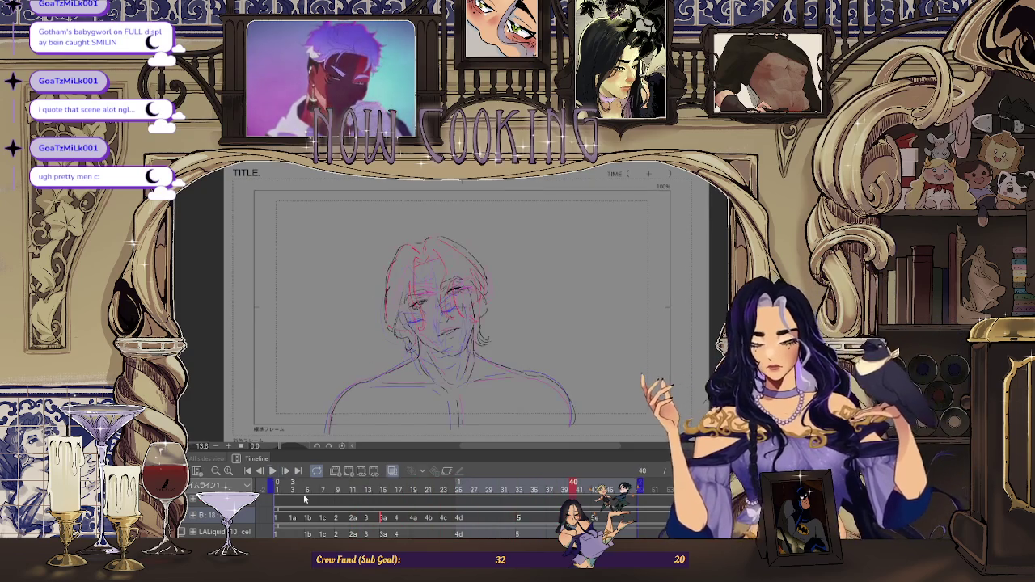
{"action": "key", "text": "Return"}
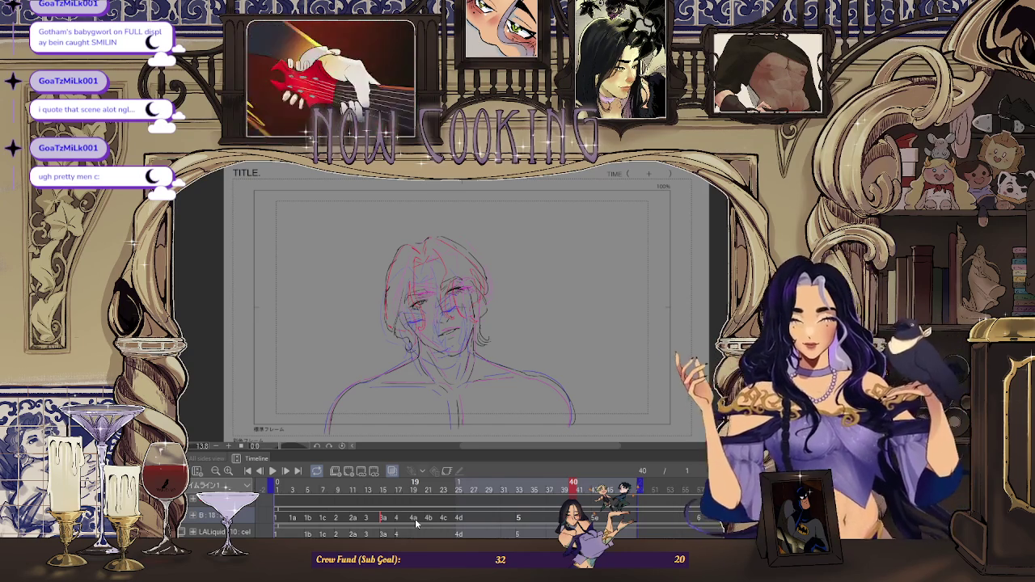
Scrub from frame 9 to frame 15 and extend the red tear line down the cheek.
{"action": "left_click", "coordinate": [337, 524]}
{"action": "left_click_drag", "start_coordinate": [381, 489], "coordinate": [384, 494]}
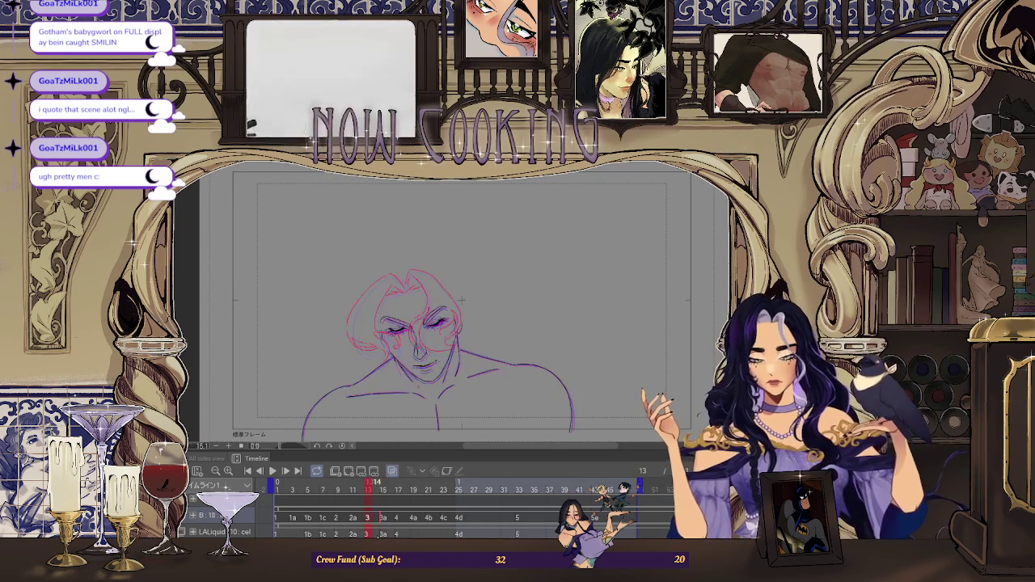
{"action": "scroll", "coordinate": [461, 300], "scroll_direction": "up", "scroll_amount": 5}
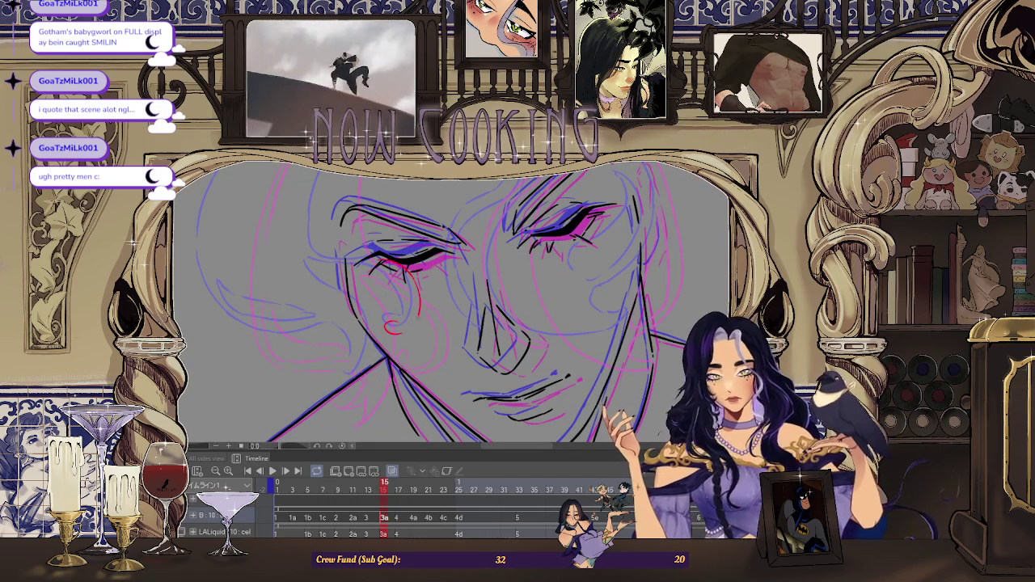
{"action": "left_click_drag", "start_coordinate": [414, 267], "coordinate": [394, 325]}
{"action": "scroll", "coordinate": [453, 299], "scroll_direction": "down", "scroll_amount": 1}
Return to the first frame, fit it to the window, and toggle the coloured painting.
{"action": "key", "text": "space"}
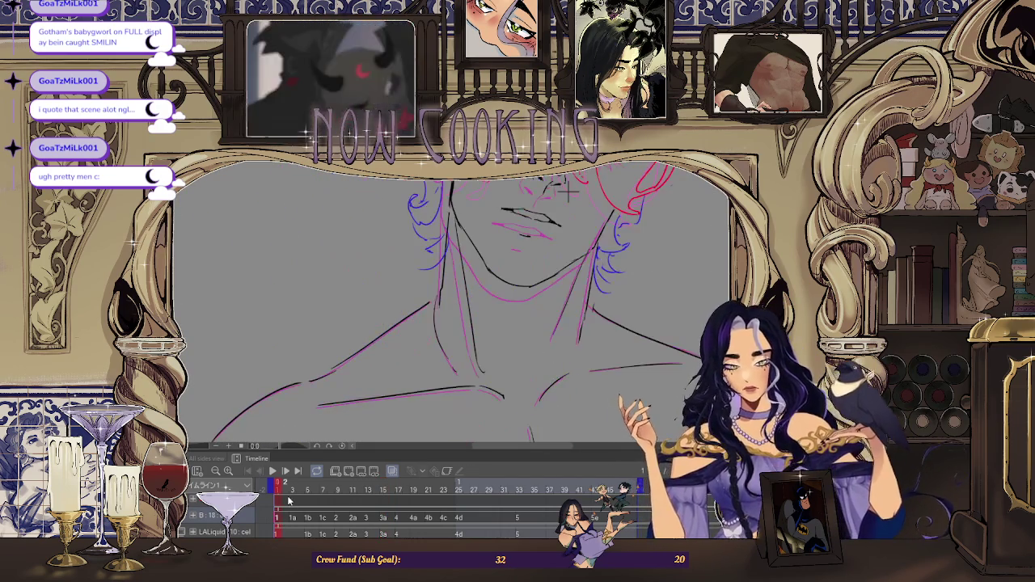
{"action": "key", "text": "ctrl+0"}
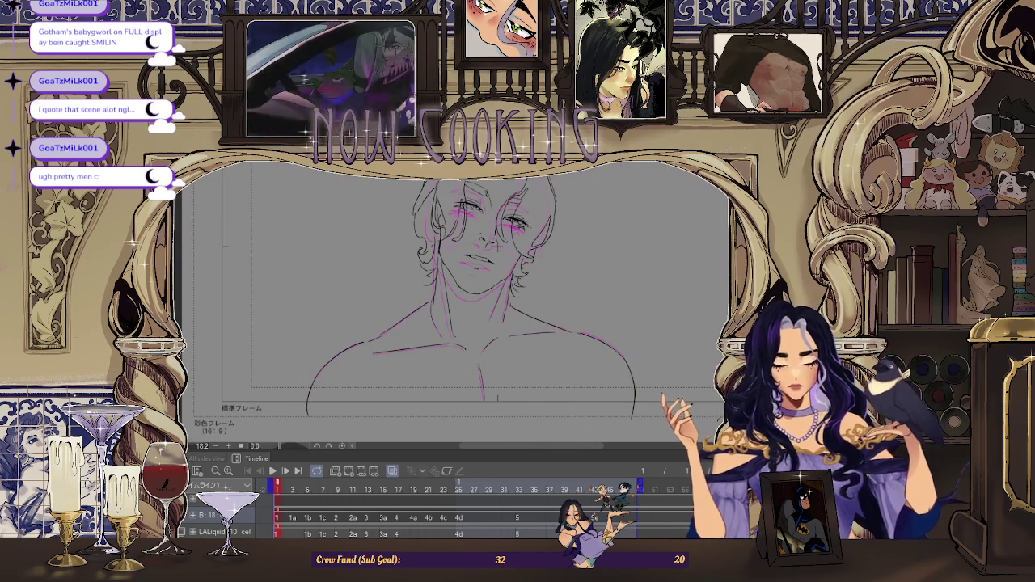
{"action": "key", "text": "ctrl+Tab"}
{"action": "key", "text": "ctrl+0"}
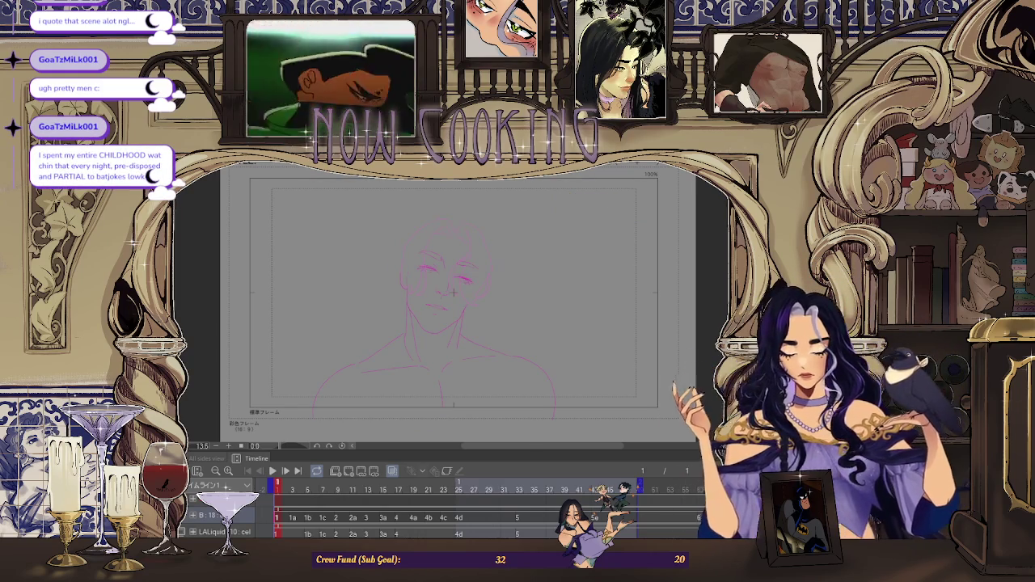
{"action": "key", "text": "ctrl+z"}
{"action": "key", "text": "ctrl+z"}
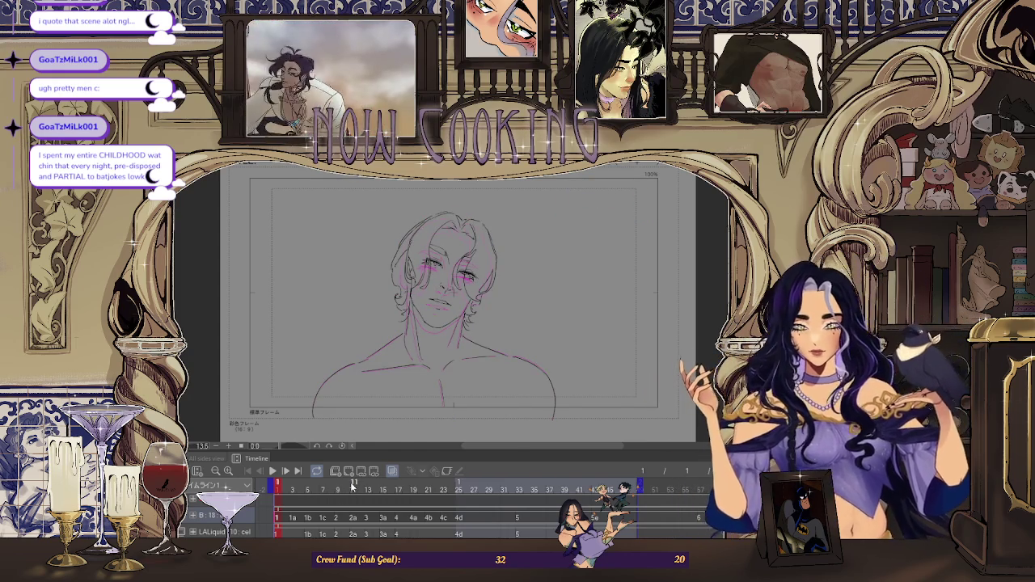
{"action": "key", "text": "ctrl+y"}
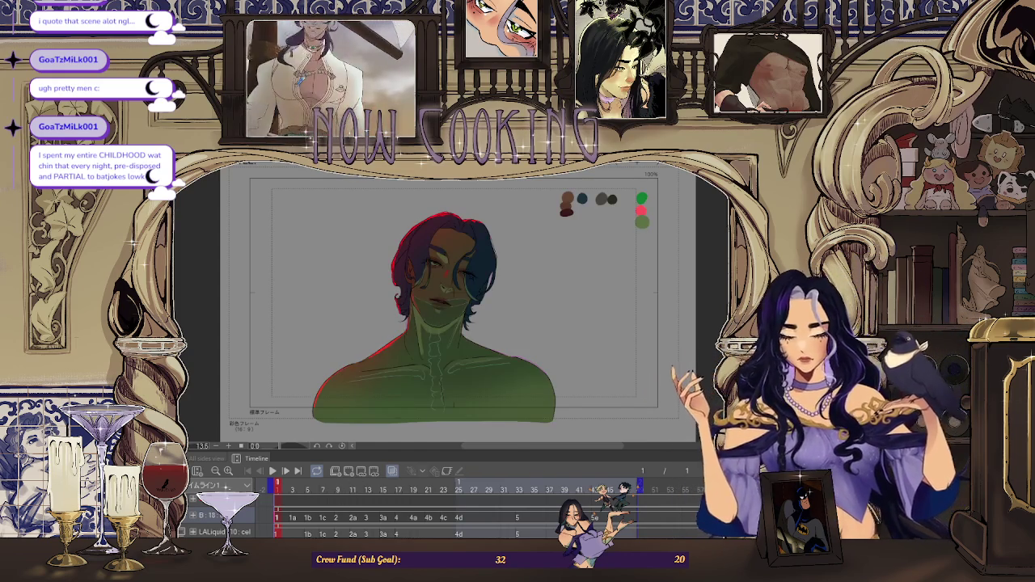
{"action": "key", "text": "ctrl+z"}
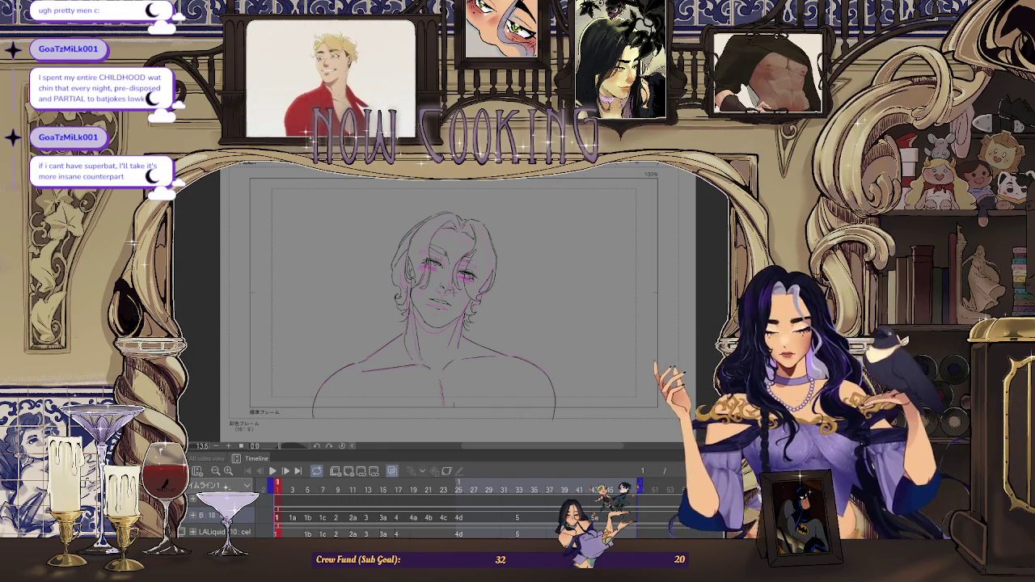
{"action": "left_click", "coordinate": [372, 525]}
{"action": "left_click", "coordinate": [373, 527]}
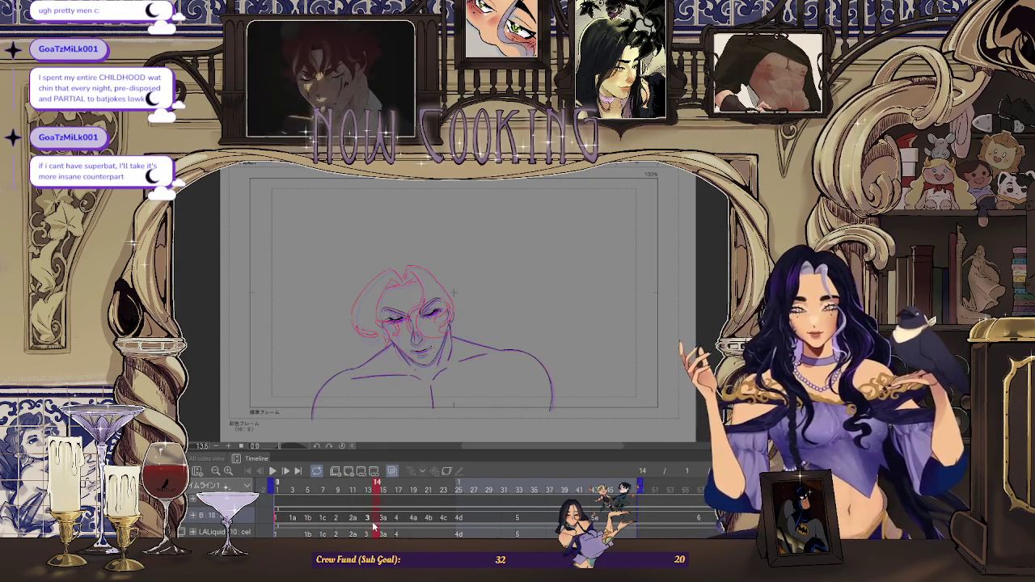
{"action": "left_click_drag", "start_coordinate": [364, 527], "coordinate": [360, 497]}
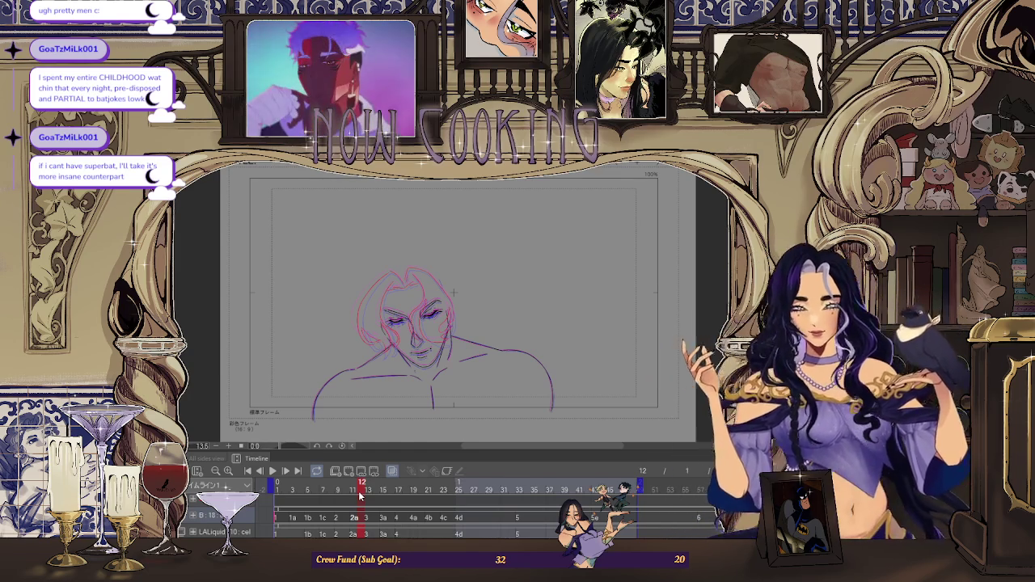
{"action": "scroll", "coordinate": [497, 305], "scroll_direction": "up", "scroll_amount": 3}
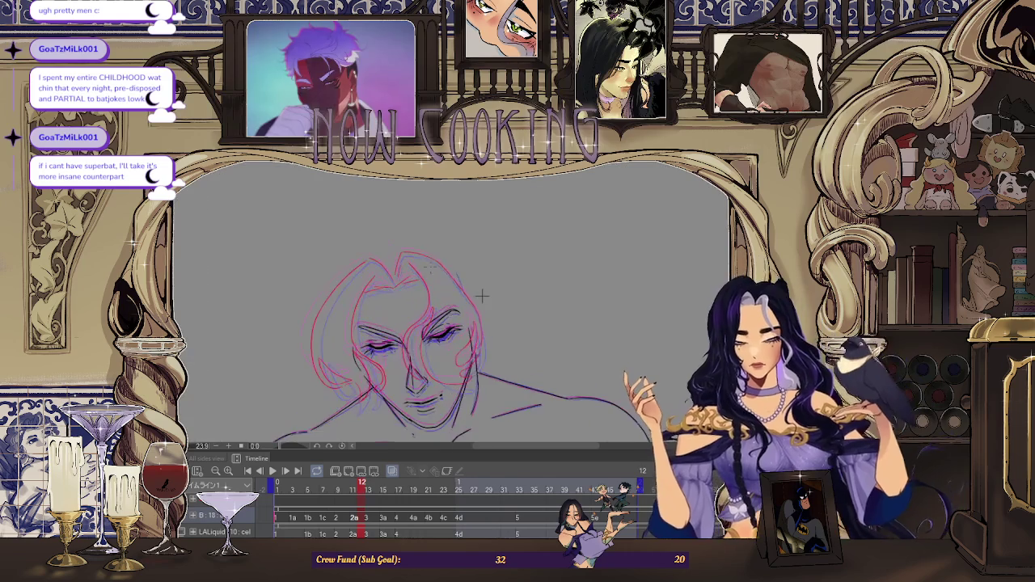
{"action": "scroll", "coordinate": [499, 304], "scroll_direction": "up", "scroll_amount": 2}
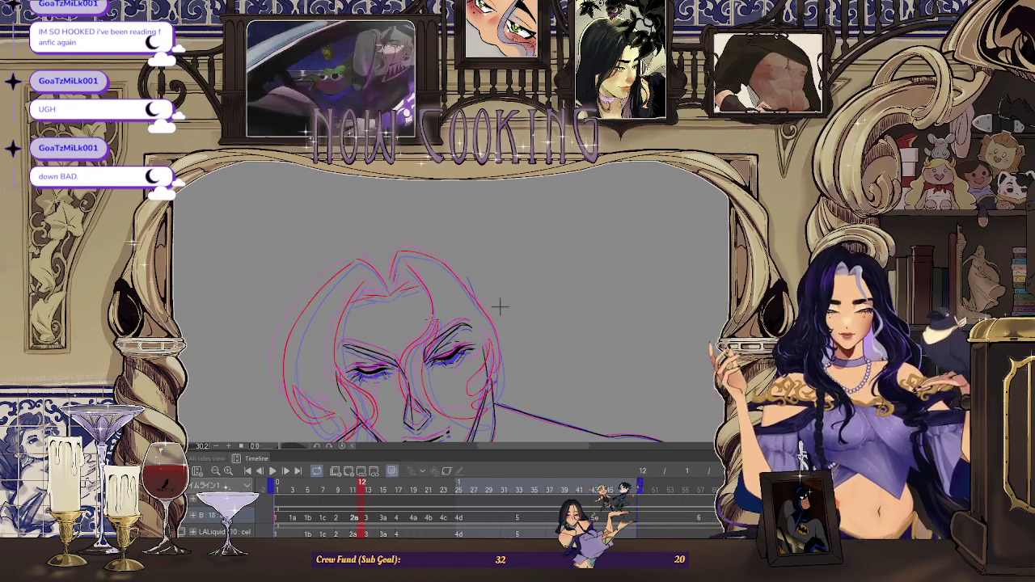
Step the playhead forward to frame 16 and zoom out to show the face and shoulders.
{"action": "key", "text": "Right"}
{"action": "key", "text": "Right"}
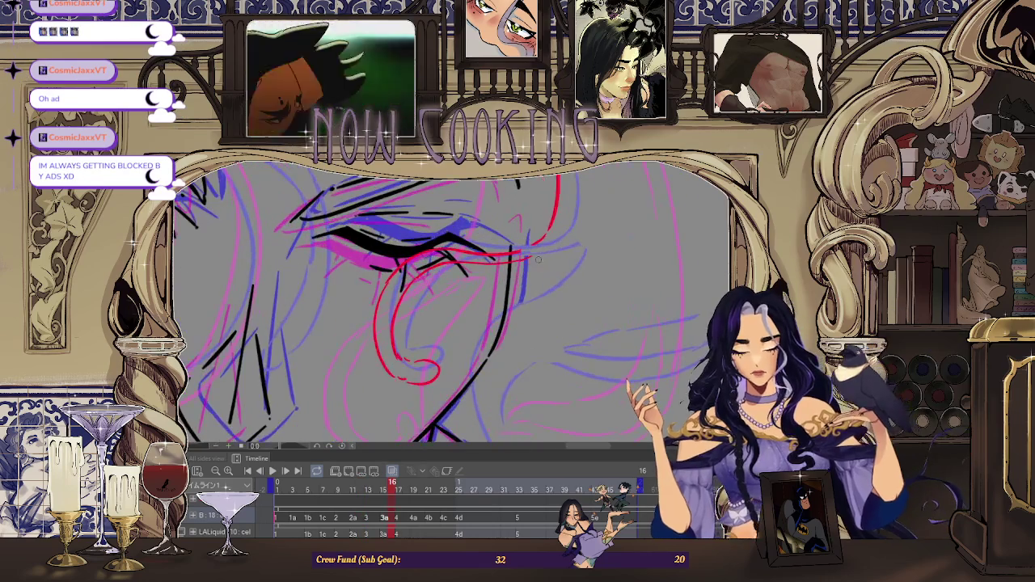
{"action": "key", "text": "Right"}
{"action": "key", "text": "Right"}
{"action": "key", "text": "ctrl+minus"}
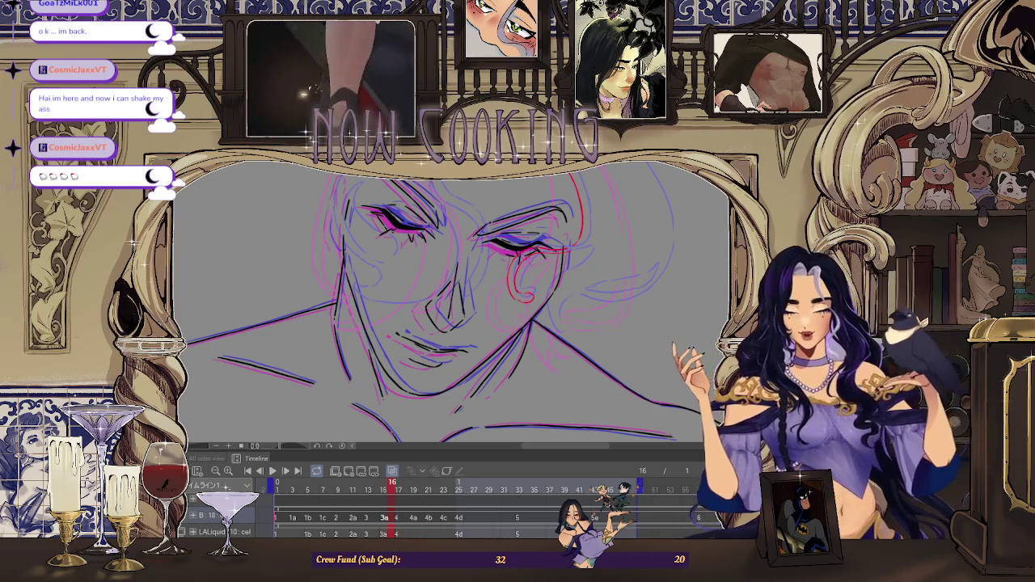
{"action": "key", "text": "ctrl+minus"}
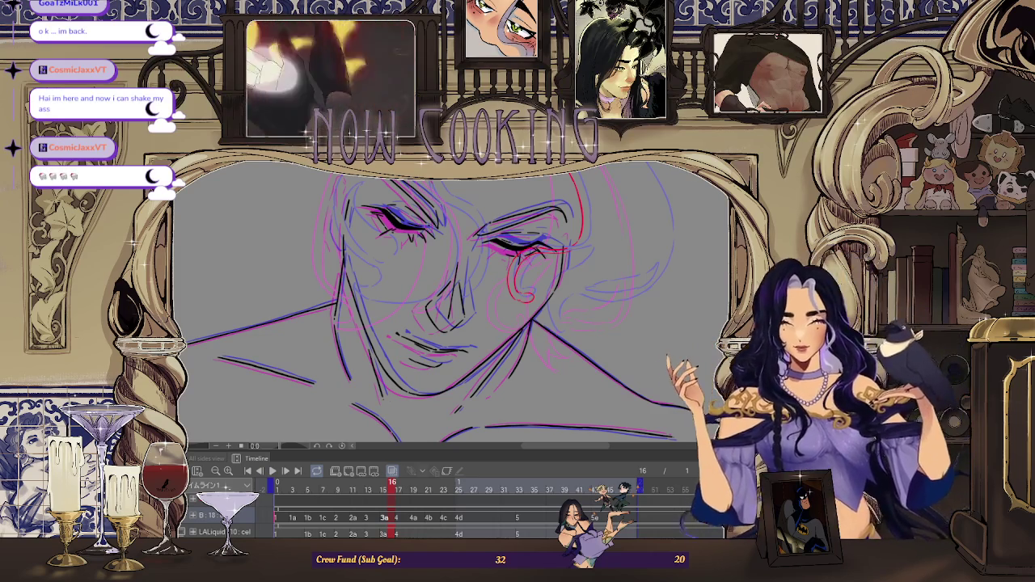
{"action": "scroll", "coordinate": [415, 194], "scroll_direction": "up", "scroll_amount": 2}
{"action": "scroll", "coordinate": [415, 194], "scroll_direction": "up", "scroll_amount": 2}
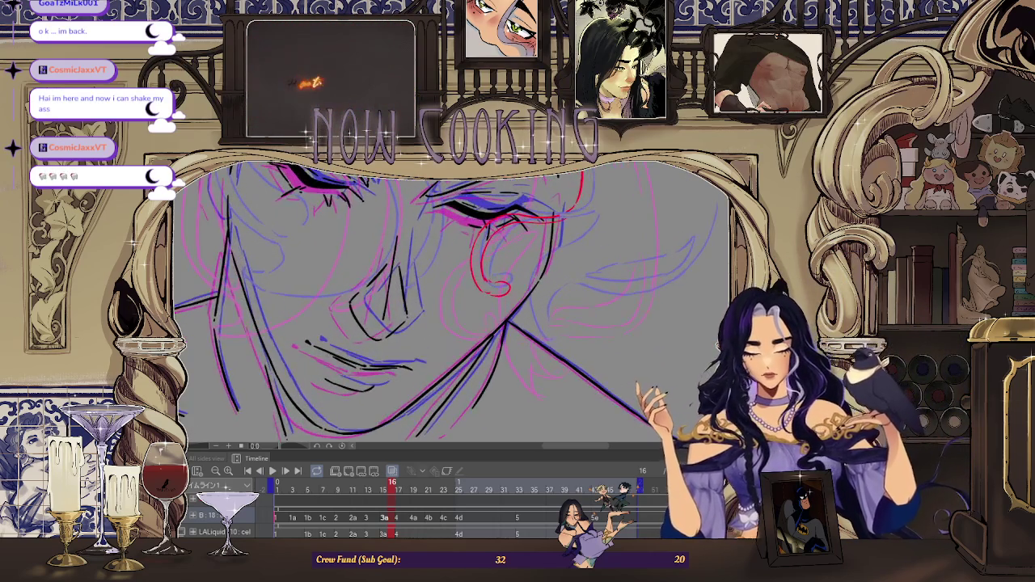
{"action": "scroll", "coordinate": [415, 194], "scroll_direction": "up", "scroll_amount": 2}
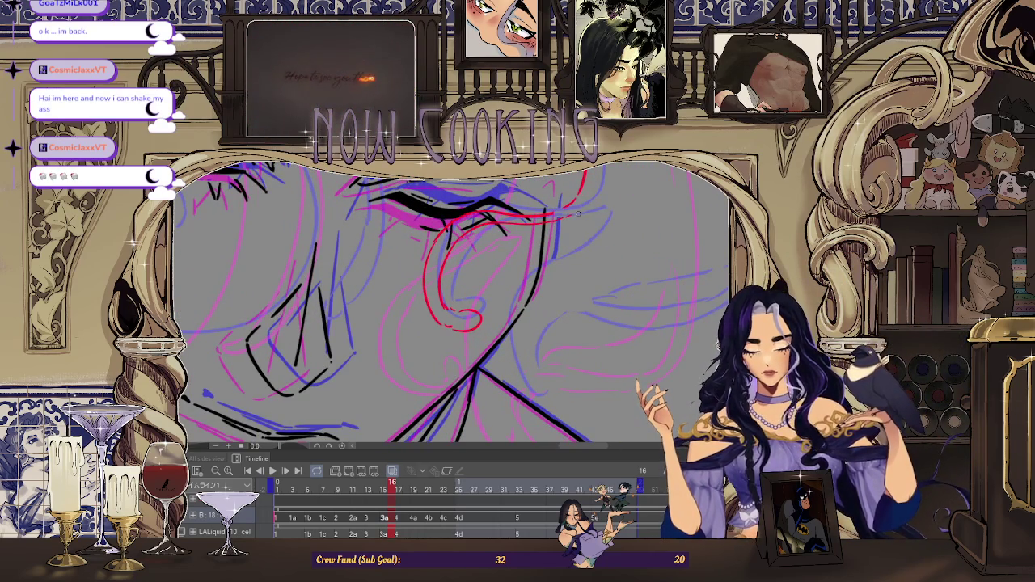
{"action": "scroll", "coordinate": [578, 213], "scroll_direction": "down", "scroll_amount": 2}
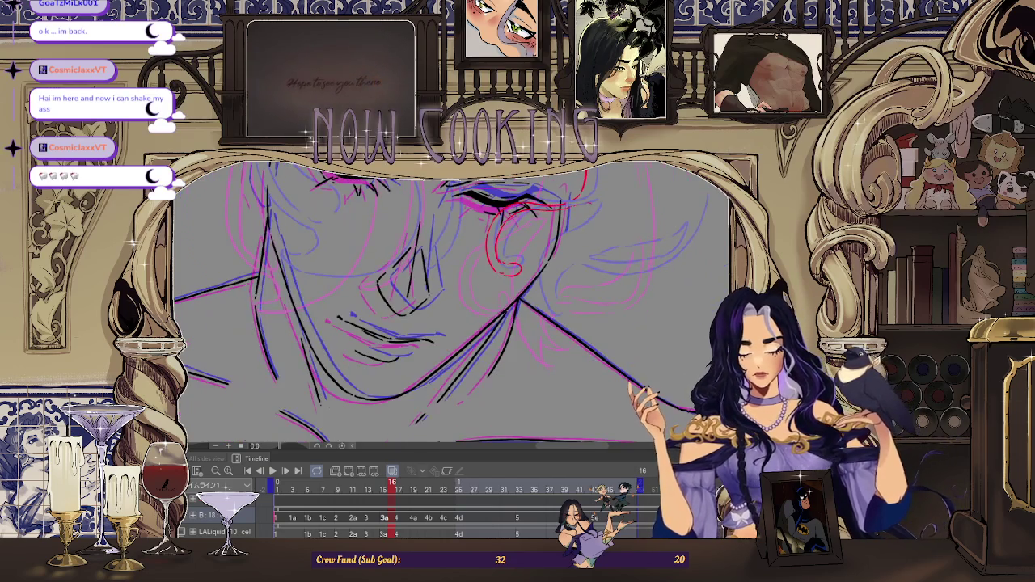
Scroll the view over frame 16's rough sketch of the eye, ear and jaw.
{"action": "scroll", "coordinate": [624, 236], "scroll_direction": "up", "scroll_amount": 1}
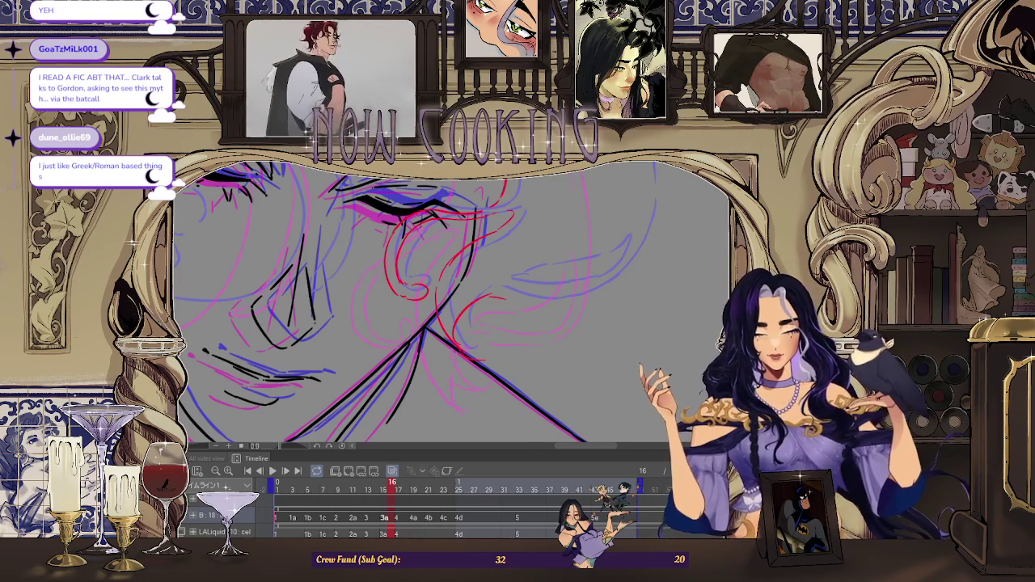
{"action": "scroll", "coordinate": [453, 304], "scroll_direction": "down", "scroll_amount": 2}
{"action": "scroll", "coordinate": [452, 303], "scroll_direction": "down", "scroll_amount": 1}
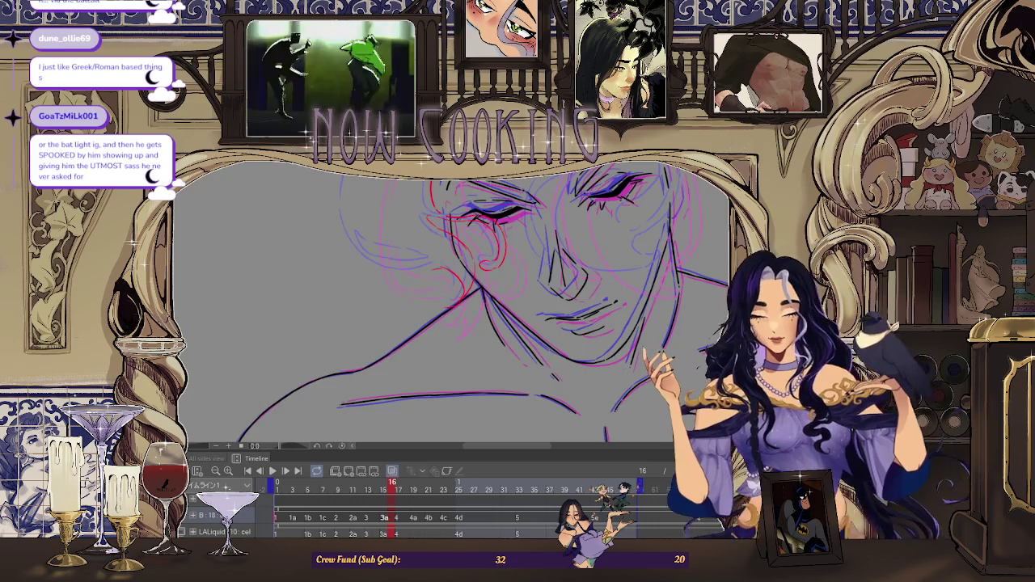
Undo and then restore the red stroke beside the face.
{"action": "scroll", "coordinate": [660, 192], "scroll_direction": "down", "scroll_amount": 2}
{"action": "scroll", "coordinate": [596, 202], "scroll_direction": "down", "scroll_amount": 2}
{"action": "scroll", "coordinate": [661, 210], "scroll_direction": "up", "scroll_amount": 3}
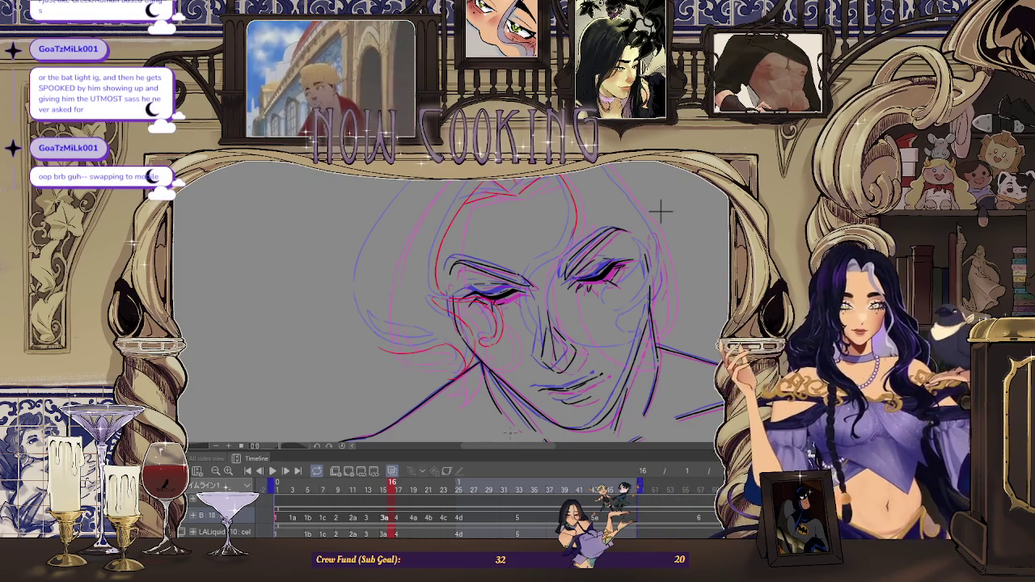
{"action": "key", "text": "ctrl+minus"}
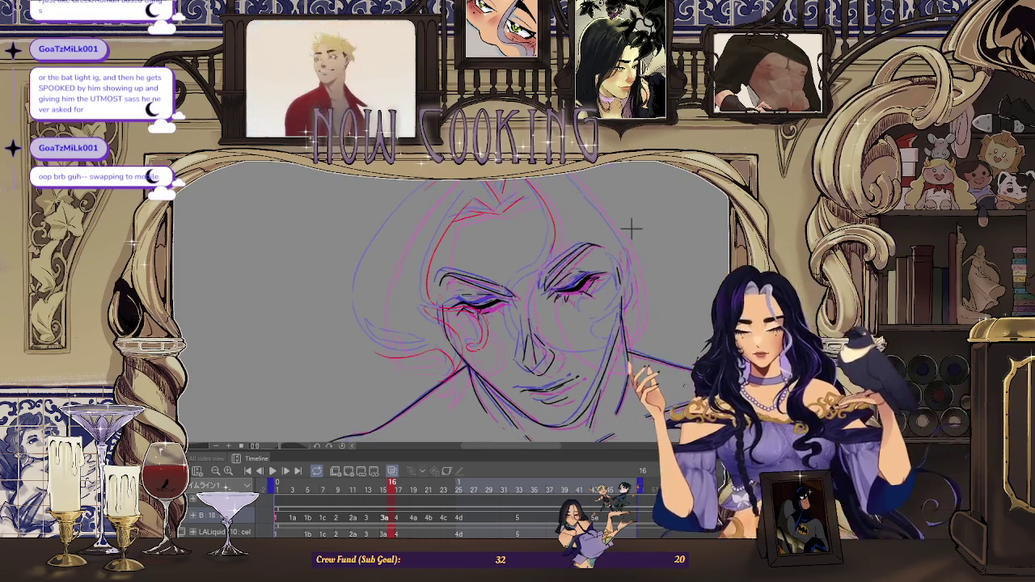
{"action": "key", "text": "ctrl+plus"}
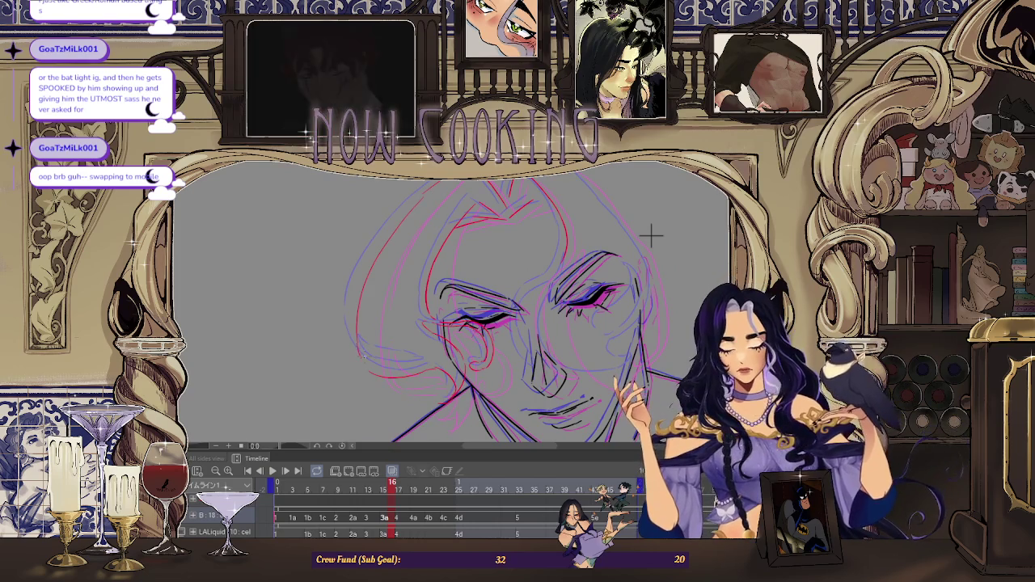
{"action": "key", "text": "ctrl+z"}
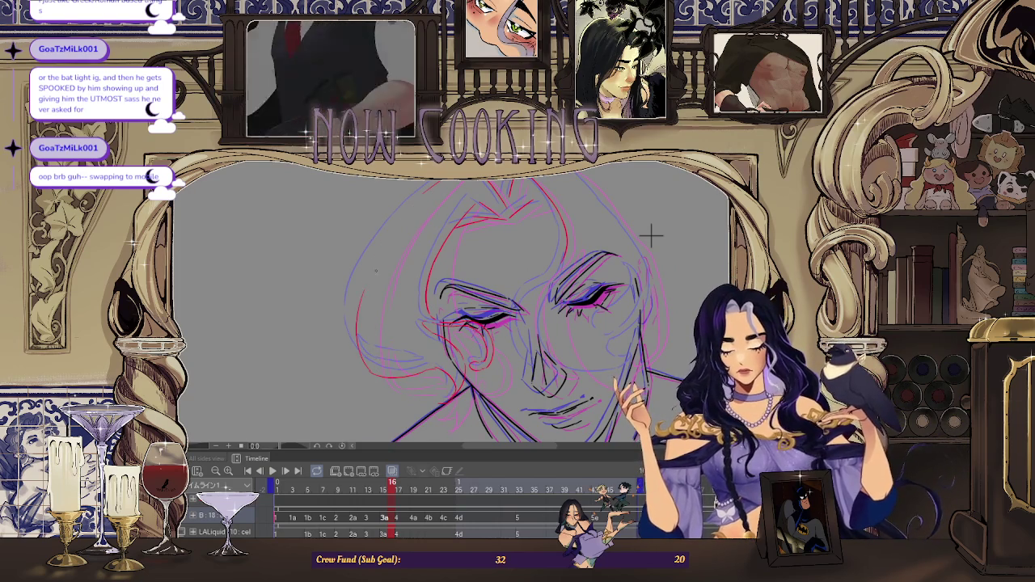
{"action": "key", "text": "ctrl+y"}
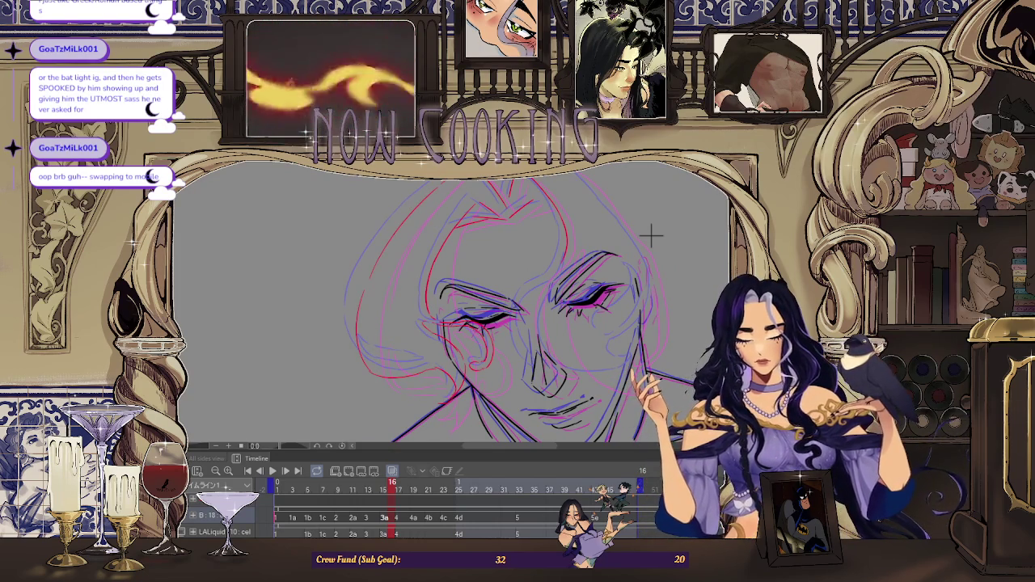
Play back the animation, stop on frame 15, and zoom in on the face.
{"action": "scroll", "coordinate": [651, 234], "scroll_direction": "down", "scroll_amount": 2}
{"action": "scroll", "coordinate": [559, 226], "scroll_direction": "down", "scroll_amount": 1}
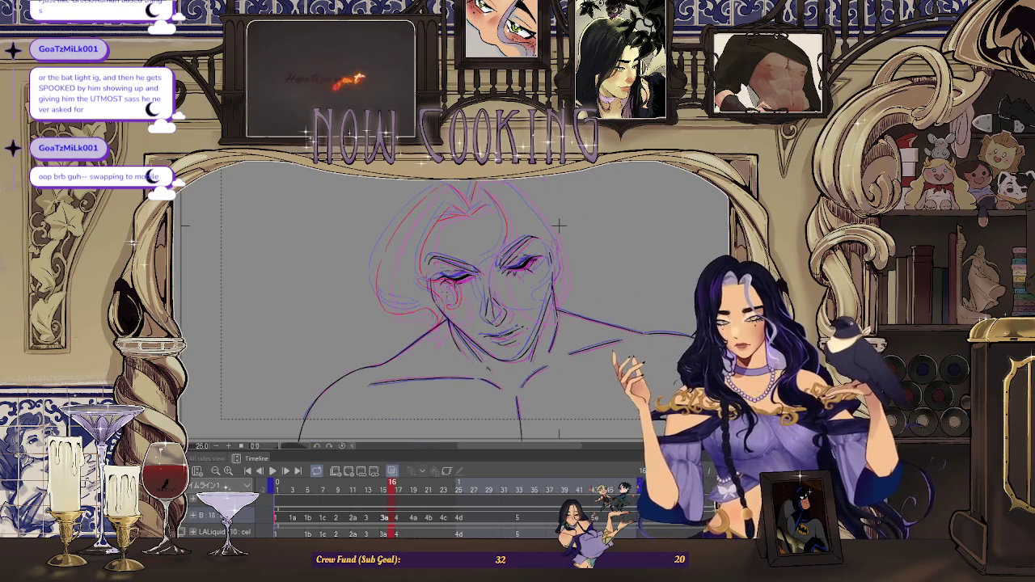
{"action": "scroll", "coordinate": [583, 185], "scroll_direction": "up", "scroll_amount": 2}
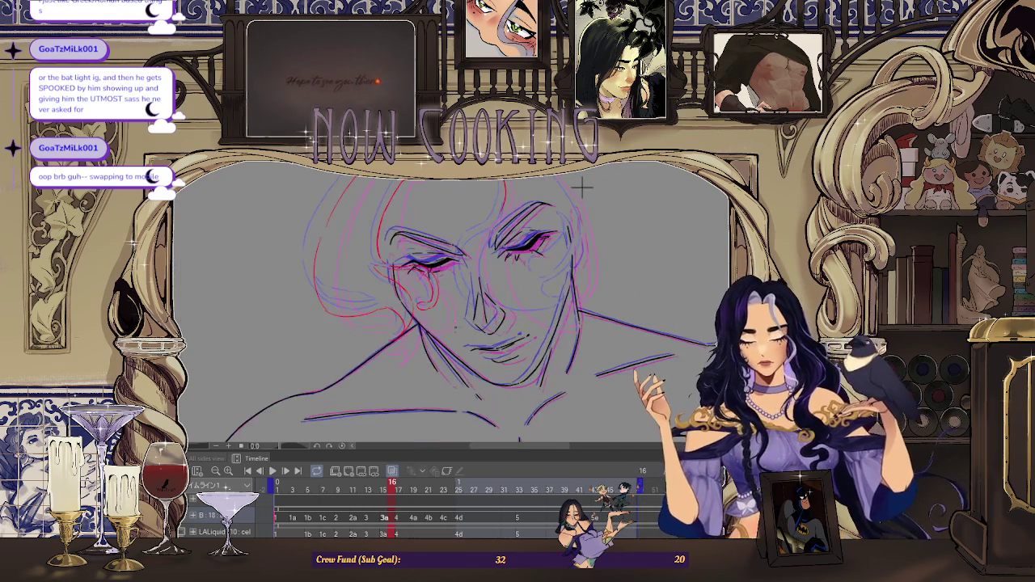
{"action": "scroll", "coordinate": [538, 213], "scroll_direction": "down", "scroll_amount": 1}
{"action": "scroll", "coordinate": [533, 221], "scroll_direction": "down", "scroll_amount": 1}
{"action": "key", "text": "space"}
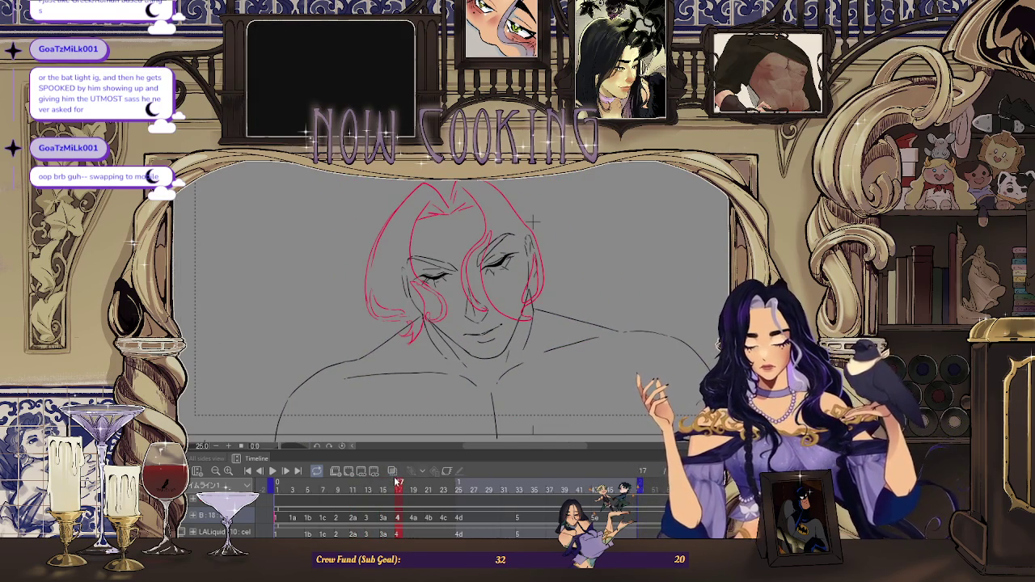
{"action": "scroll", "coordinate": [532, 220], "scroll_direction": "up", "scroll_amount": 1}
{"action": "scroll", "coordinate": [561, 208], "scroll_direction": "up", "scroll_amount": 1}
{"action": "scroll", "coordinate": [561, 208], "scroll_direction": "up", "scroll_amount": 2}
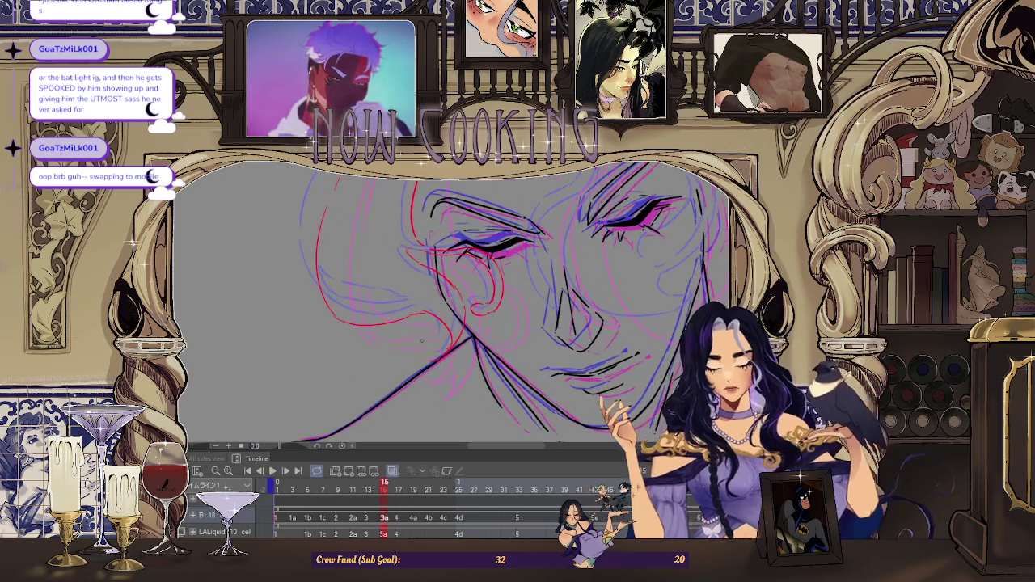
{"action": "scroll", "coordinate": [631, 196], "scroll_direction": "down", "scroll_amount": 2}
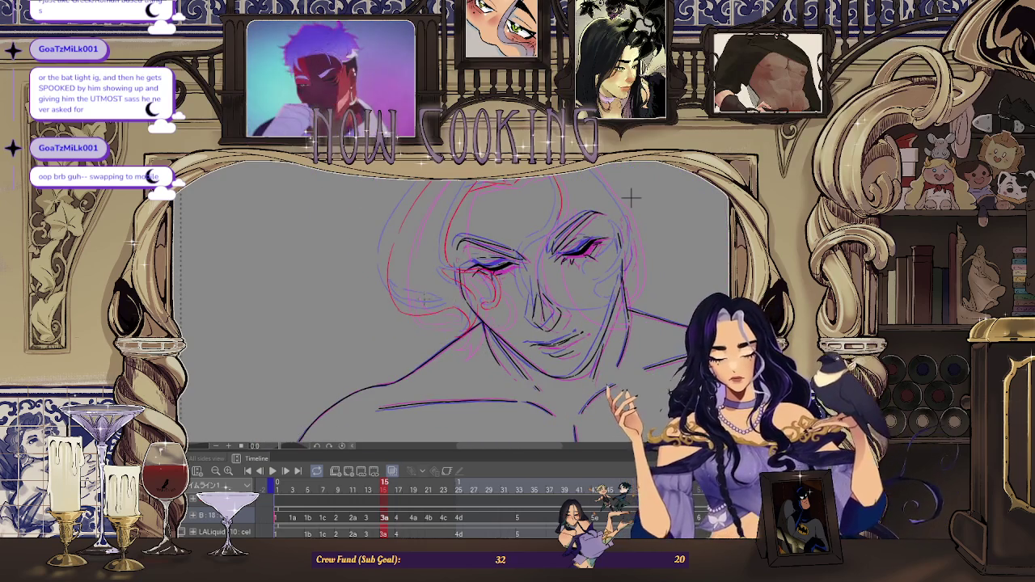
{"action": "scroll", "coordinate": [404, 304], "scroll_direction": "up", "scroll_amount": 2}
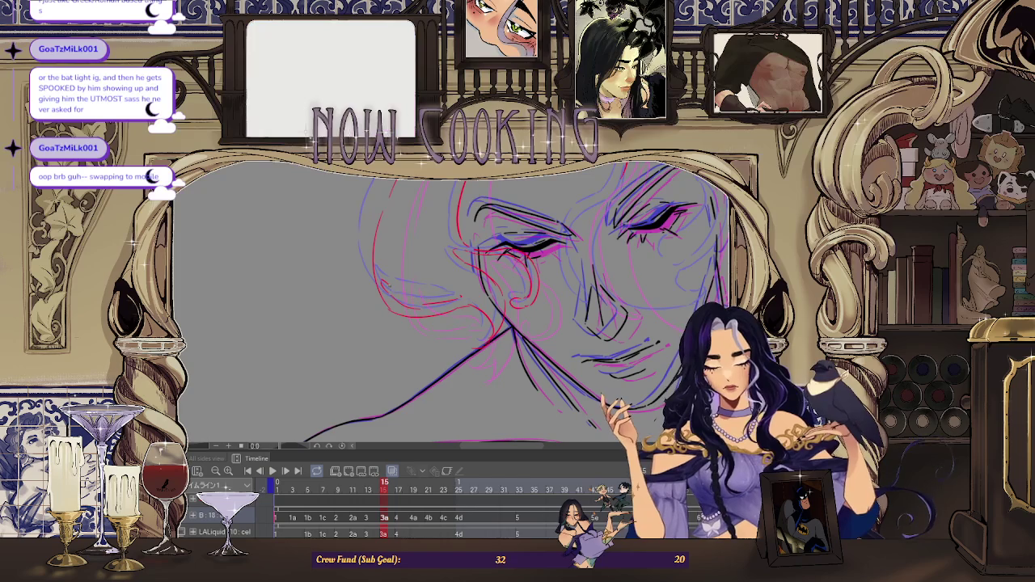
{"action": "scroll", "coordinate": [451, 312], "scroll_direction": "up", "scroll_amount": 3}
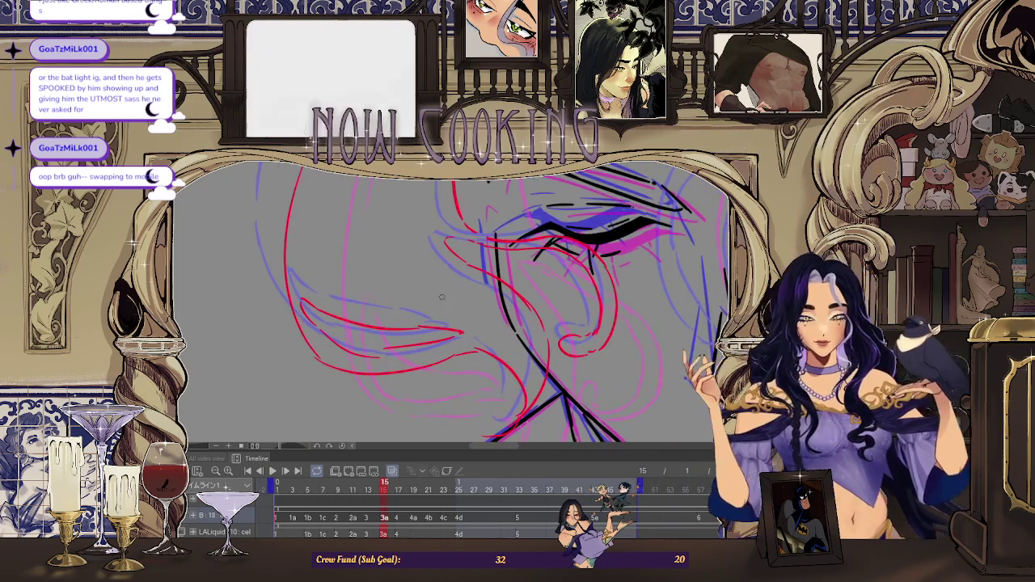
{"action": "left_click_drag", "start_coordinate": [415, 365], "coordinate": [303, 328]}
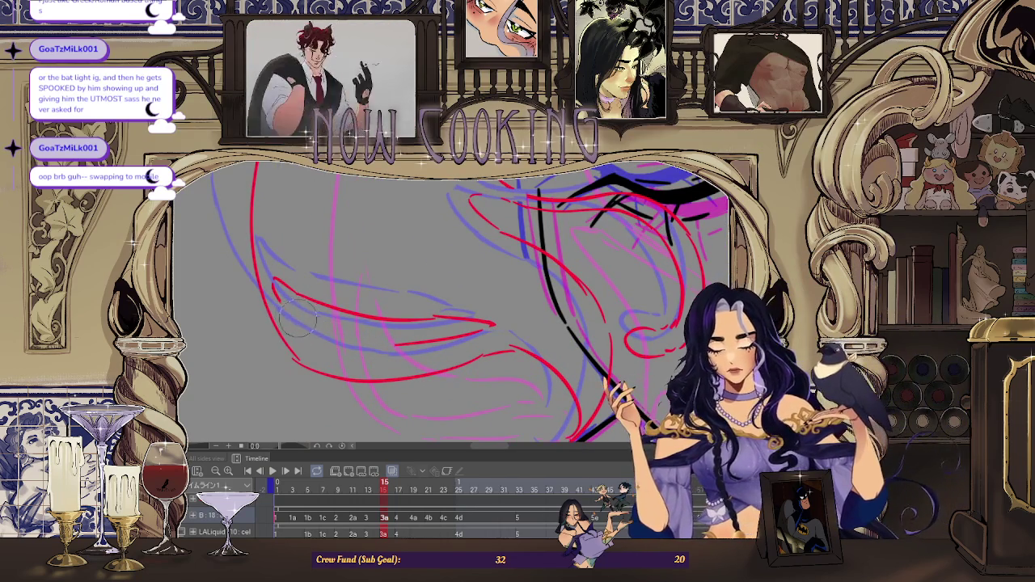
{"action": "scroll", "coordinate": [275, 298], "scroll_direction": "up", "scroll_amount": 1}
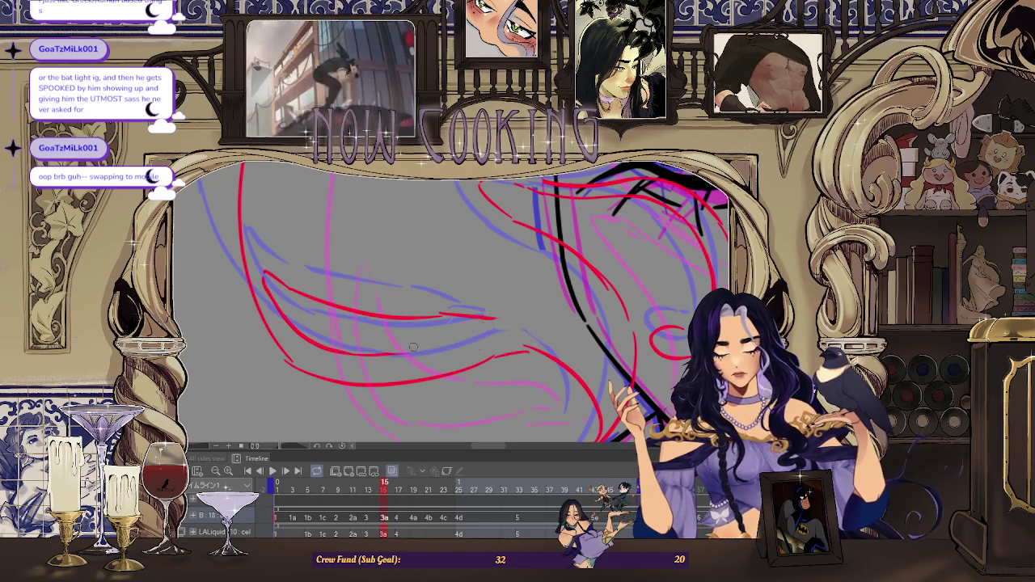
{"action": "scroll", "coordinate": [395, 306], "scroll_direction": "down", "scroll_amount": 1}
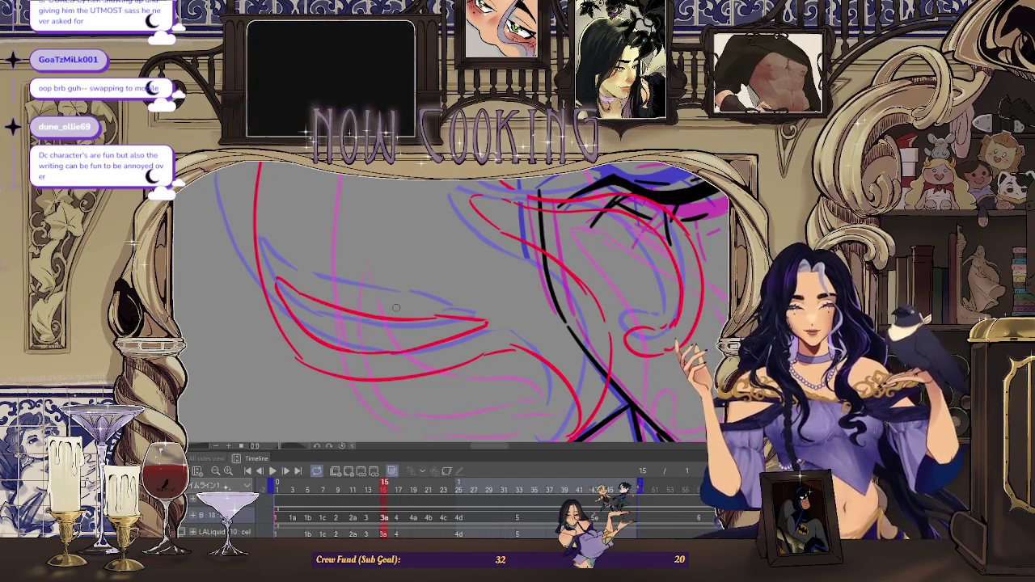
{"action": "scroll", "coordinate": [397, 307], "scroll_direction": "up", "scroll_amount": 2}
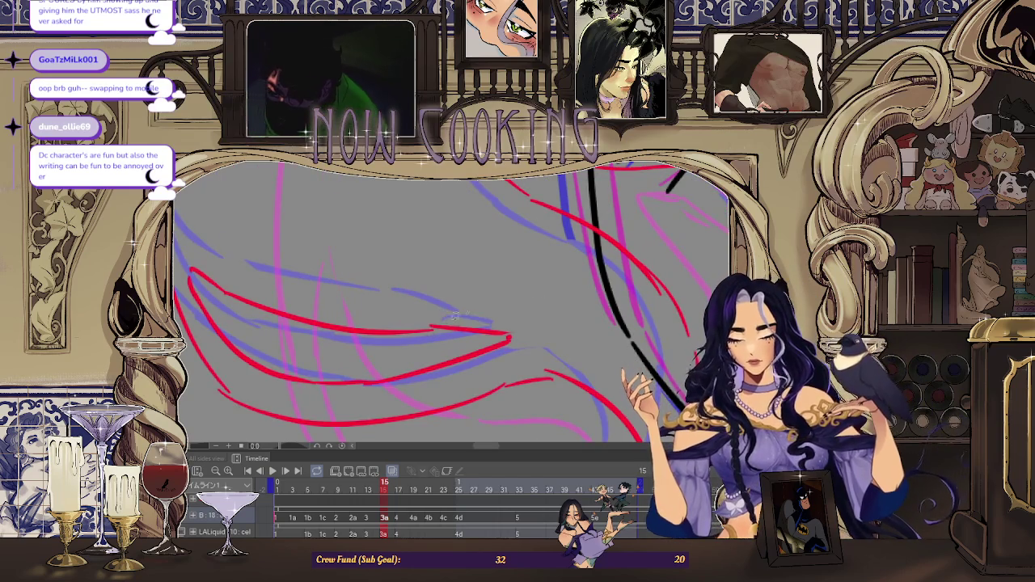
{"action": "scroll", "coordinate": [455, 316], "scroll_direction": "down", "scroll_amount": 1}
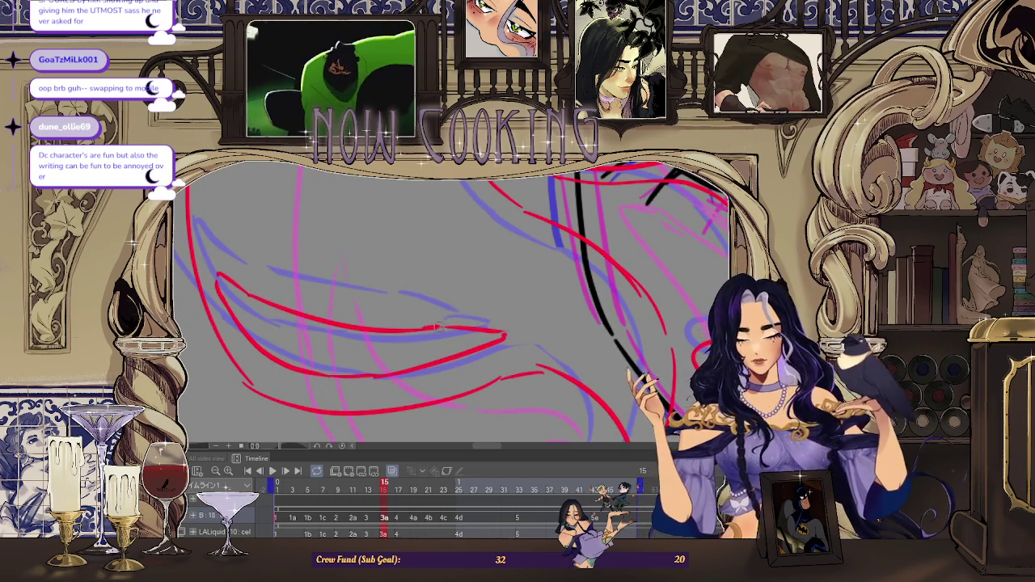
{"action": "scroll", "coordinate": [464, 327], "scroll_direction": "down", "scroll_amount": 1}
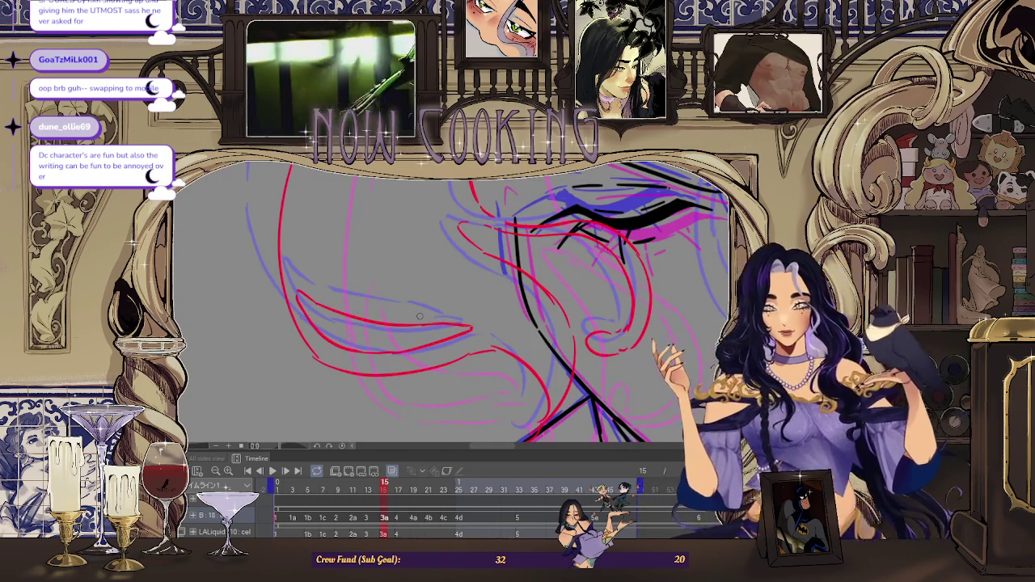
{"action": "scroll", "coordinate": [463, 328], "scroll_direction": "up", "scroll_amount": 1}
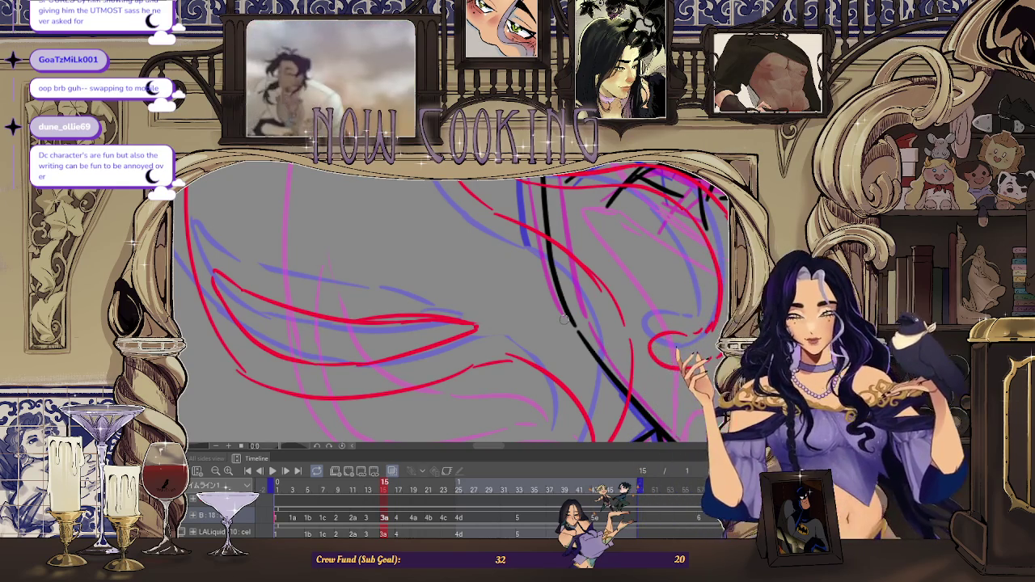
Redraw the upper red hair guide curve further right, undoing the unsatisfying attempts.
{"action": "scroll", "coordinate": [401, 323], "scroll_direction": "up", "scroll_amount": 2}
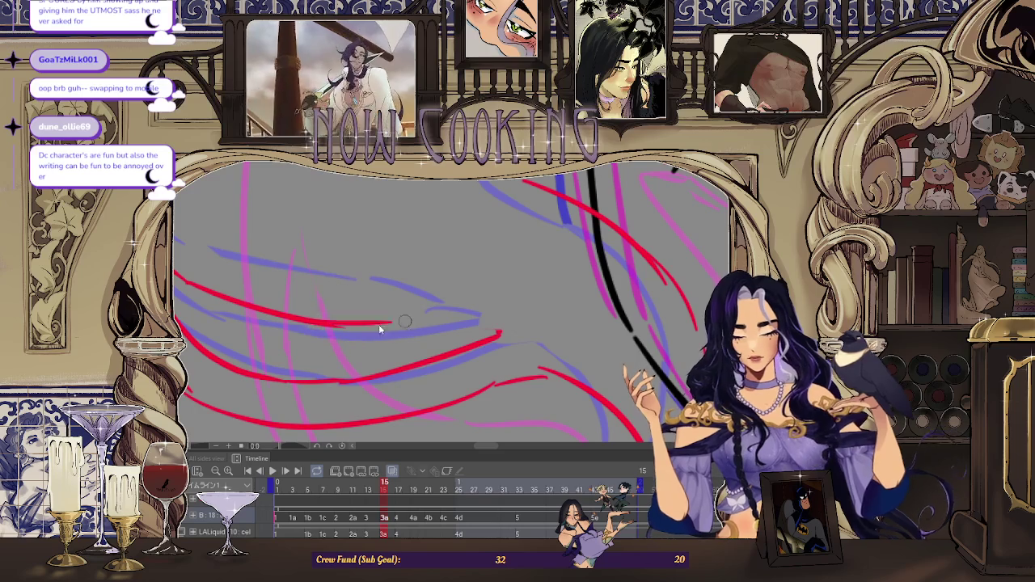
{"action": "left_click_drag", "start_coordinate": [404, 321], "coordinate": [458, 322]}
{"action": "key", "text": "ctrl+z"}
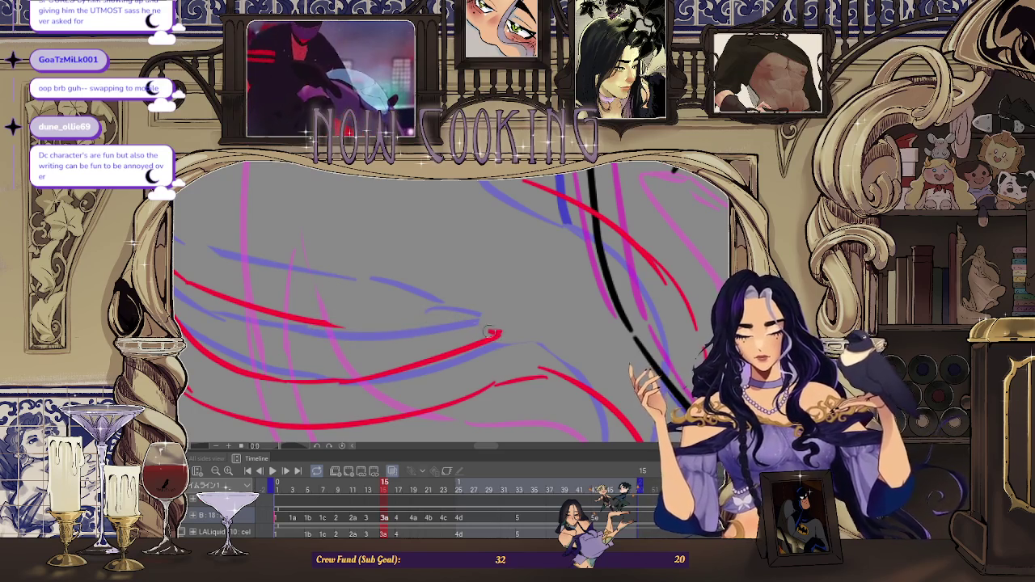
{"action": "left_click_drag", "start_coordinate": [351, 322], "coordinate": [497, 332]}
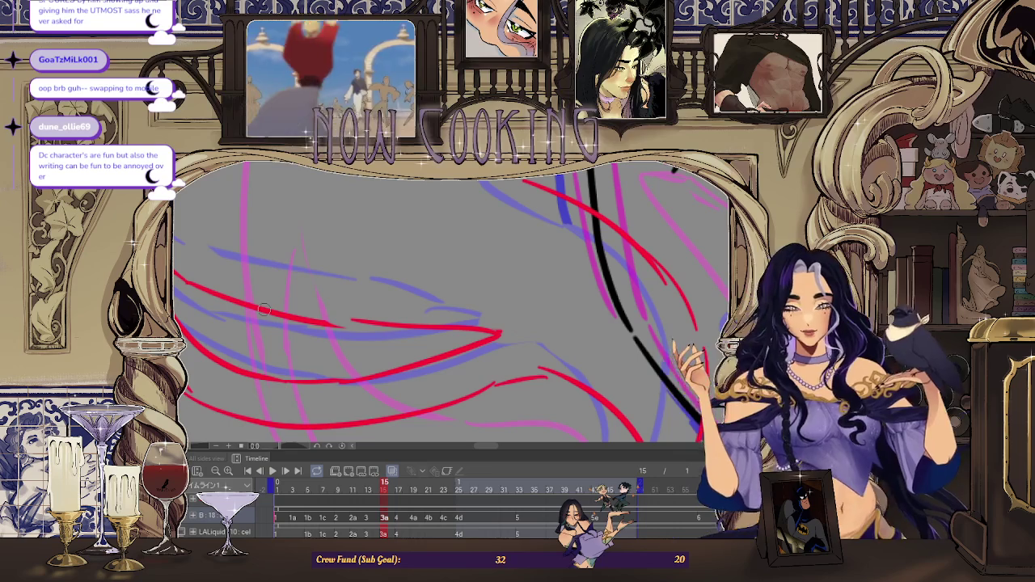
{"action": "key", "text": "ctrl+z"}
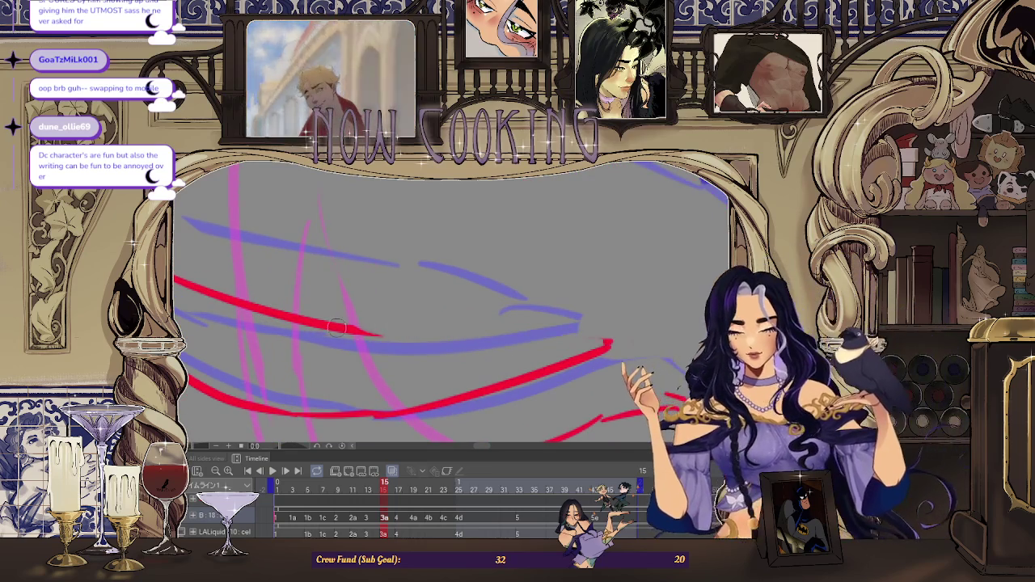
{"action": "left_click_drag", "start_coordinate": [332, 325], "coordinate": [559, 328]}
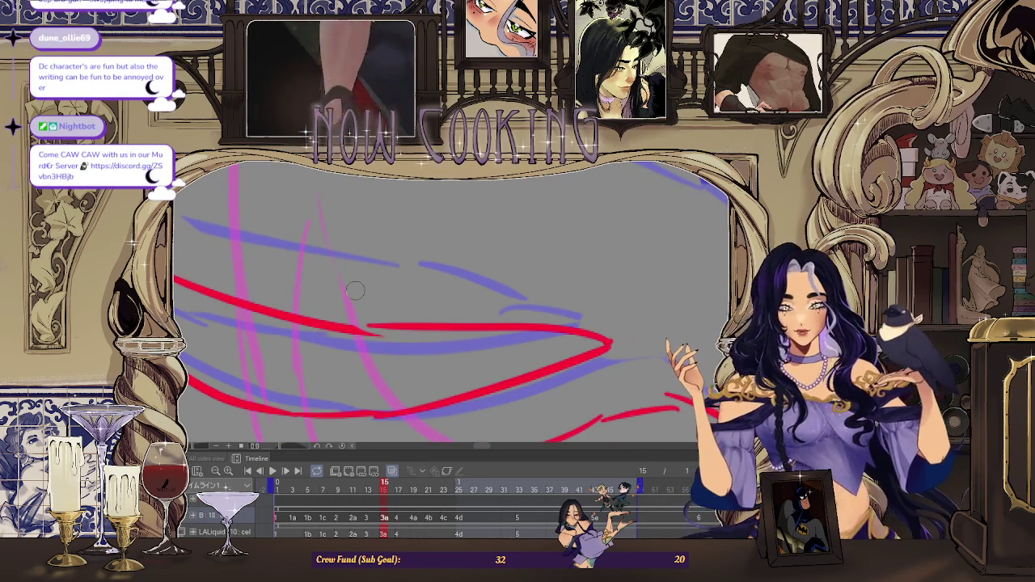
{"action": "key", "text": "ctrl+z"}
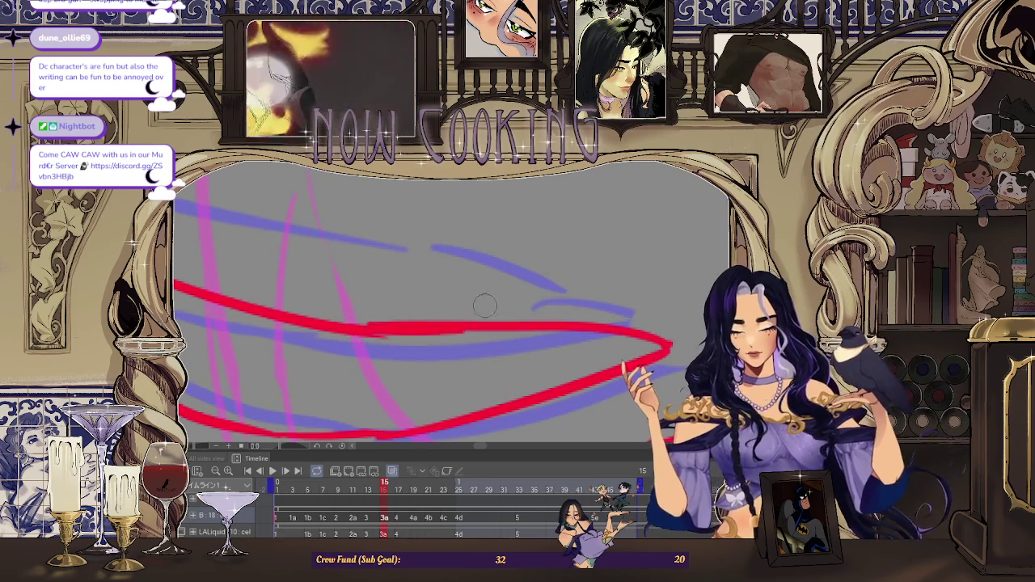
Erase and patch the red stroke's middle and lower-left bend into one continuous curve.
{"action": "key", "text": "e"}
{"action": "left_click_drag", "start_coordinate": [312, 288], "coordinate": [641, 260]}
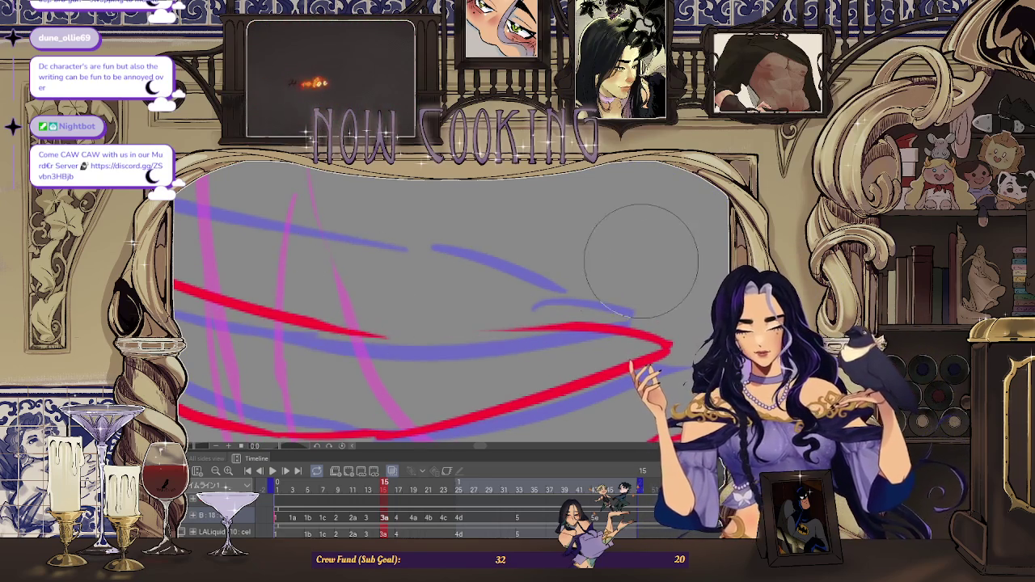
{"action": "mouse_move", "coordinate": [323, 323]}
{"action": "left_mouse_down"}
{"action": "mouse_move", "coordinate": [582, 321]}
{"action": "mouse_move", "coordinate": [245, 300]}
{"action": "left_mouse_up"}
{"action": "key", "text": "ctrl+z"}
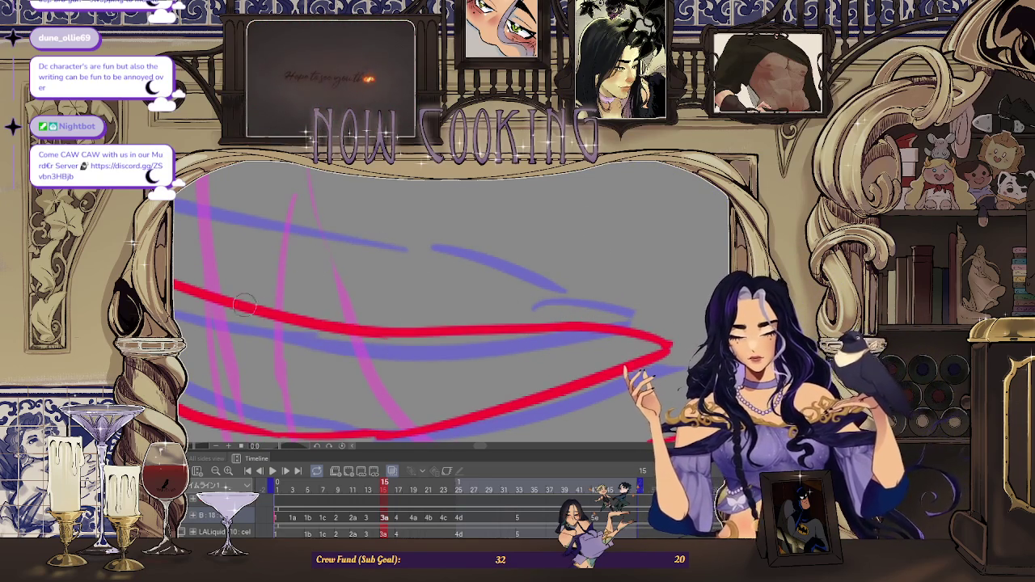
{"action": "scroll", "coordinate": [296, 327], "scroll_direction": "down", "scroll_amount": 3}
{"action": "scroll", "coordinate": [315, 307], "scroll_direction": "down", "scroll_amount": 2}
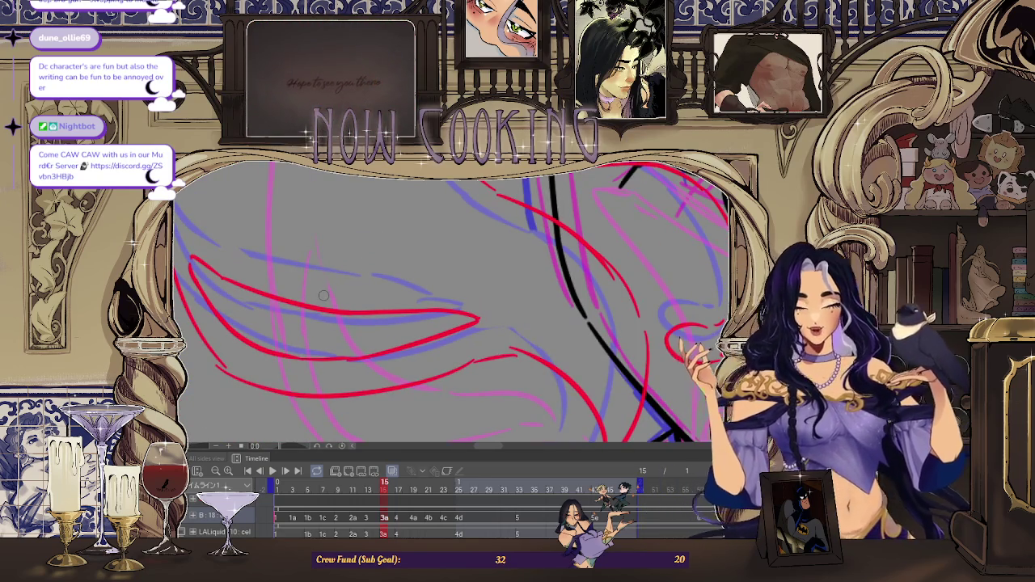
{"action": "scroll", "coordinate": [319, 299], "scroll_direction": "up", "scroll_amount": 5}
{"action": "scroll", "coordinate": [291, 303], "scroll_direction": "down", "scroll_amount": 2}
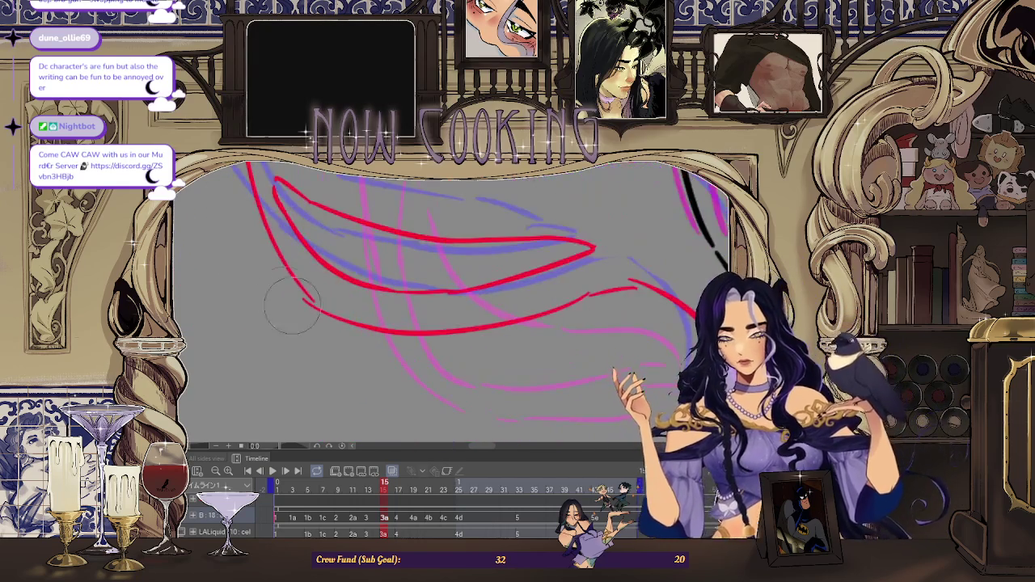
{"action": "left_click_drag", "start_coordinate": [283, 303], "coordinate": [323, 332]}
{"action": "scroll", "coordinate": [291, 283], "scroll_direction": "up", "scroll_amount": 2}
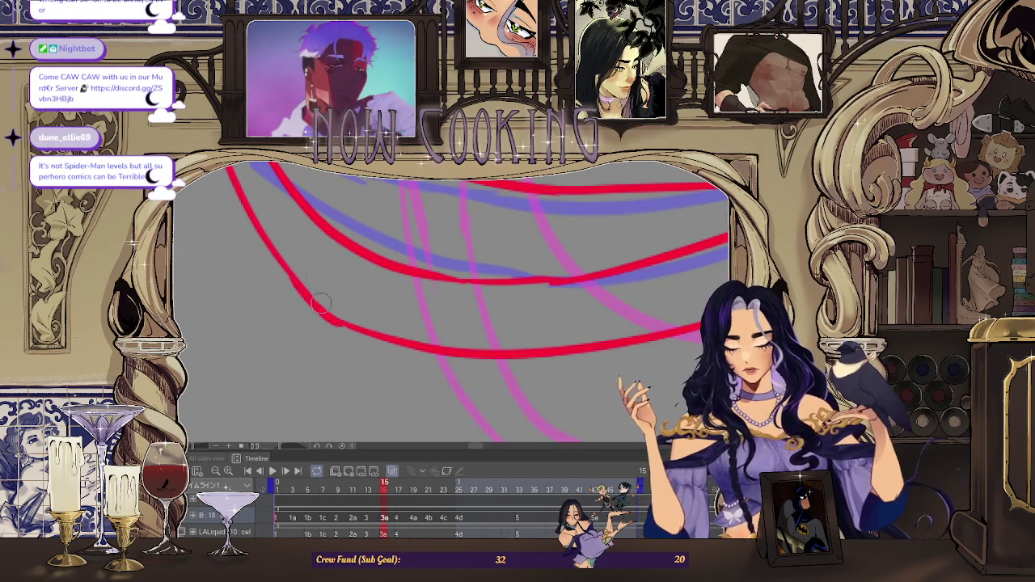
{"action": "scroll", "coordinate": [361, 331], "scroll_direction": "down", "scroll_amount": 3}
{"action": "scroll", "coordinate": [323, 291], "scroll_direction": "up", "scroll_amount": 1}
{"action": "scroll", "coordinate": [285, 251], "scroll_direction": "up", "scroll_amount": 1}
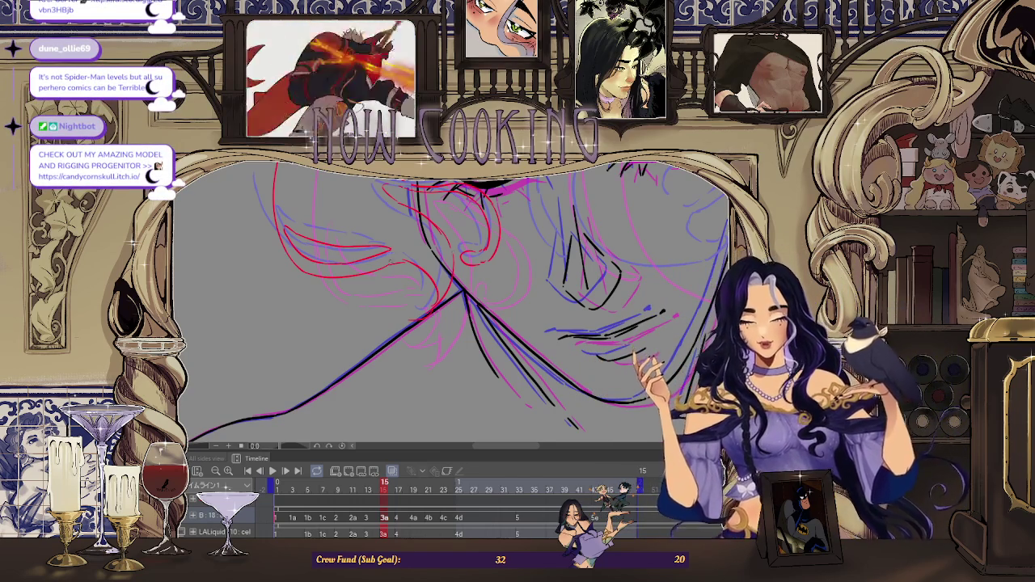
{"action": "scroll", "coordinate": [411, 265], "scroll_direction": "up", "scroll_amount": 3}
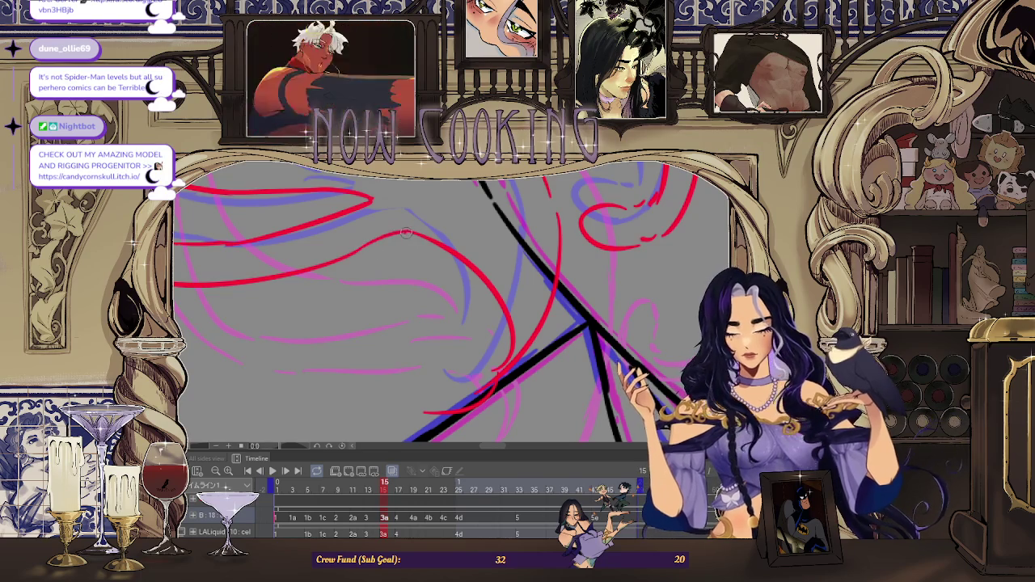
{"action": "left_click_drag", "start_coordinate": [406, 232], "coordinate": [534, 322]}
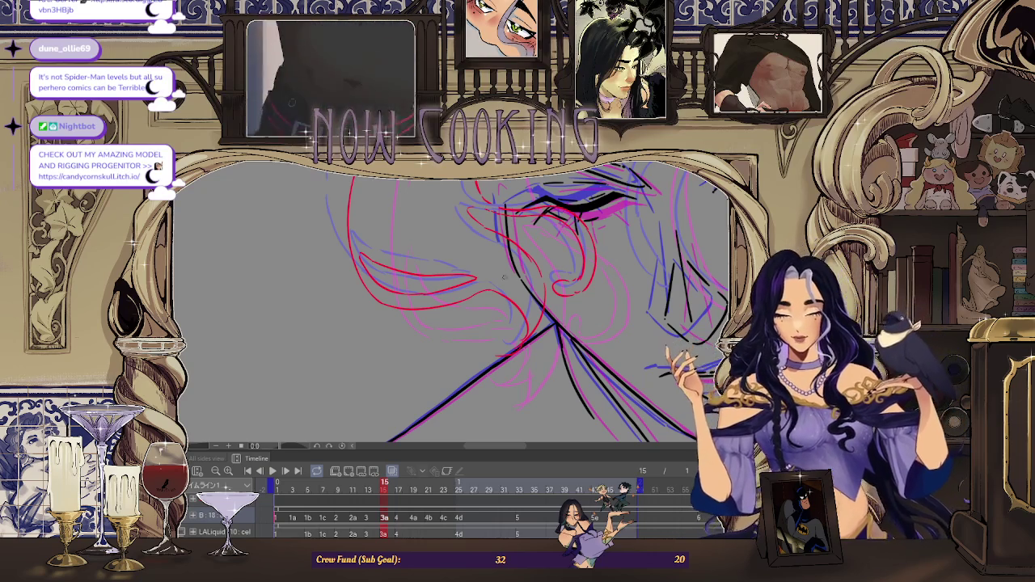
{"action": "scroll", "coordinate": [504, 277], "scroll_direction": "up", "scroll_amount": 1}
{"action": "scroll", "coordinate": [506, 327], "scroll_direction": "up", "scroll_amount": 1}
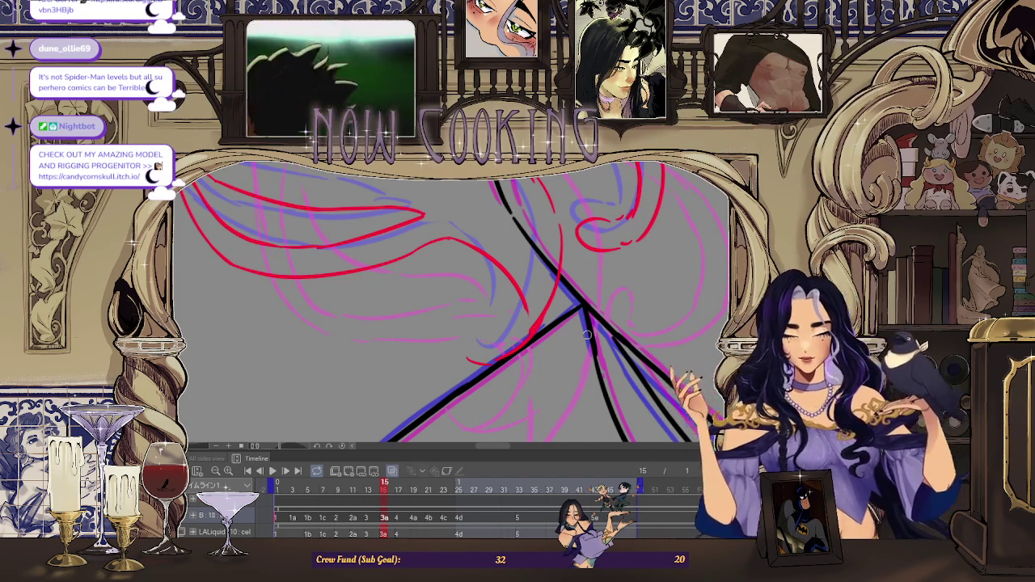
{"action": "left_click_drag", "start_coordinate": [588, 334], "coordinate": [519, 296]}
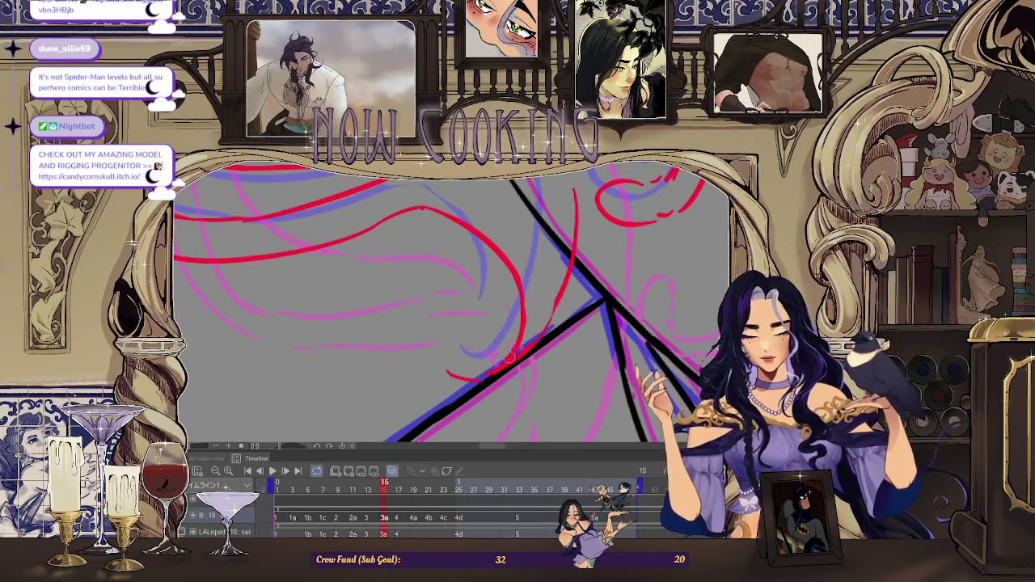
{"action": "scroll", "coordinate": [509, 361], "scroll_direction": "down", "scroll_amount": 5}
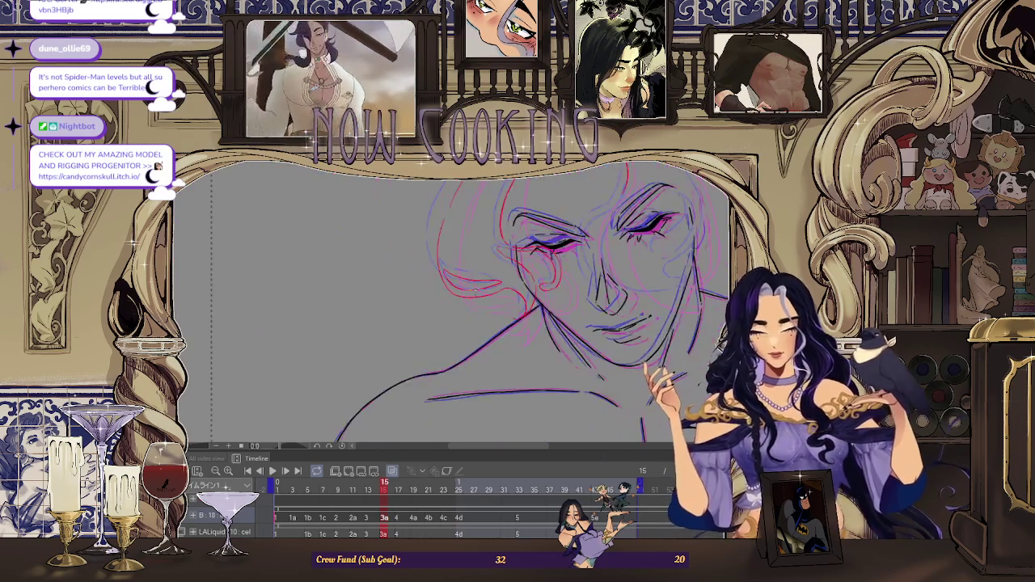
{"action": "key", "text": "h"}
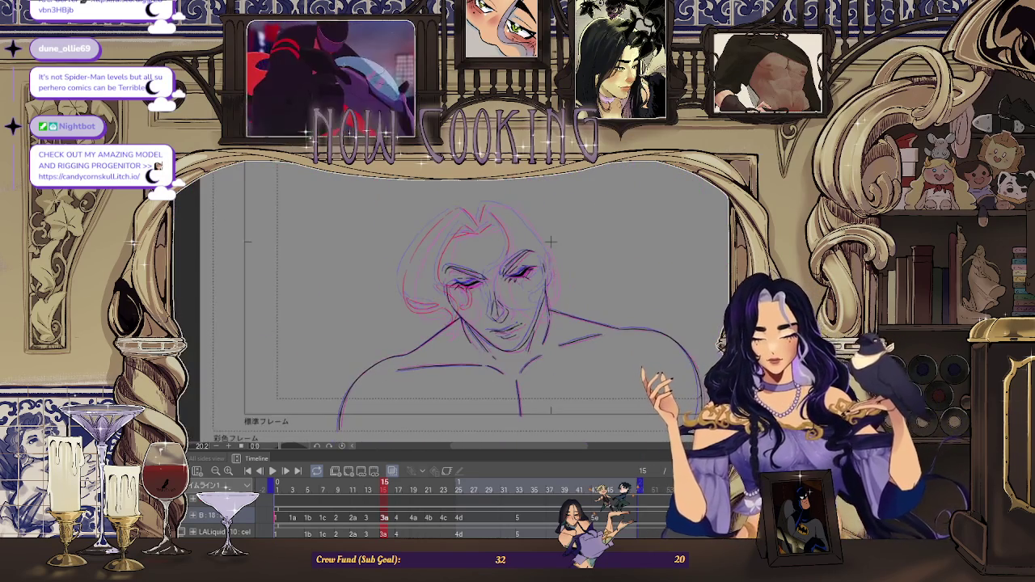
{"action": "key", "text": "h"}
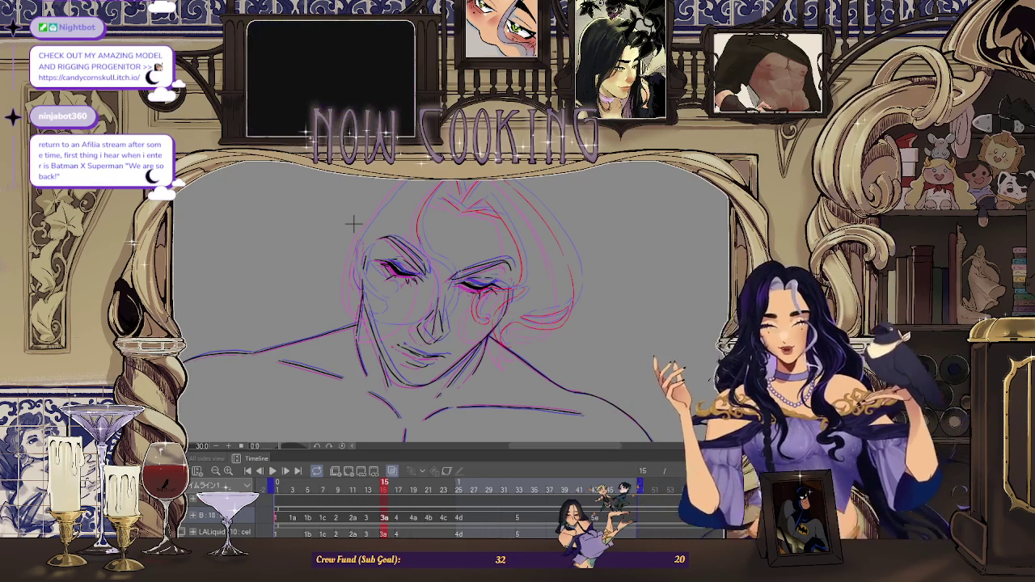
{"action": "scroll", "coordinate": [354, 224], "scroll_direction": "up", "scroll_amount": 3}
{"action": "scroll", "coordinate": [354, 223], "scroll_direction": "up", "scroll_amount": 2}
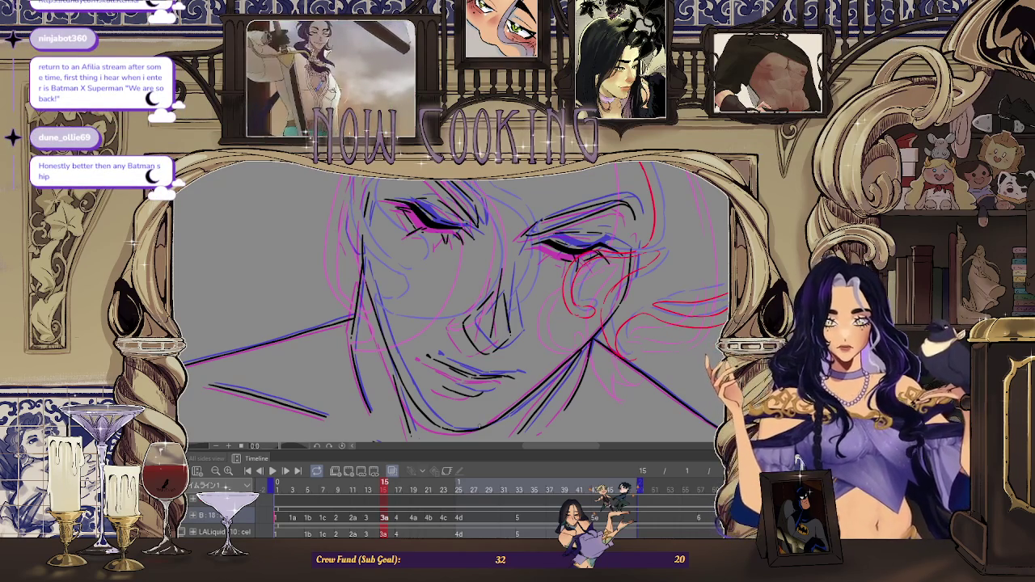
Mirror the canvas view and undo the last red guide stroke near the eyes.
{"action": "key", "text": "h"}
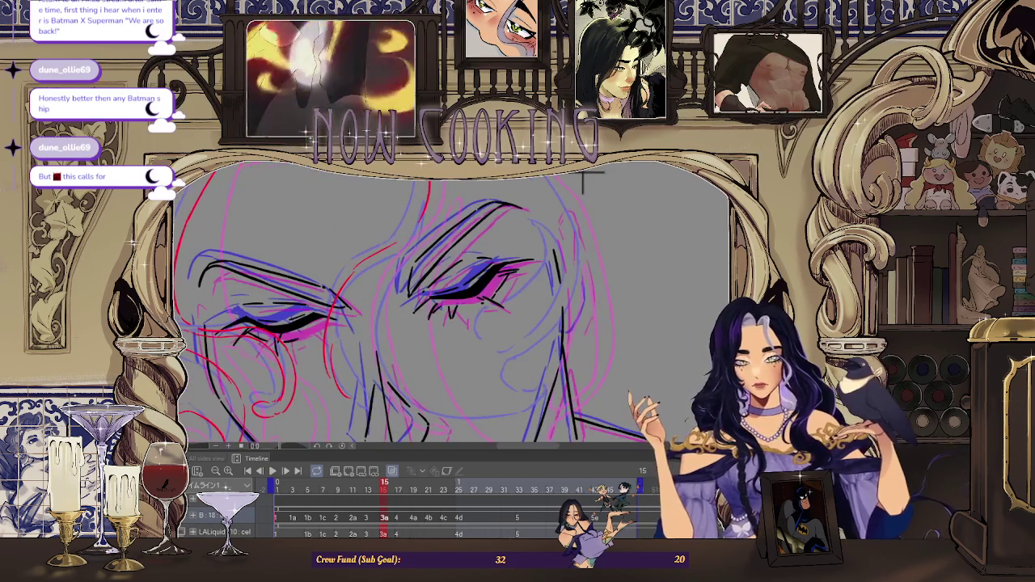
{"action": "key", "text": "ctrl+z"}
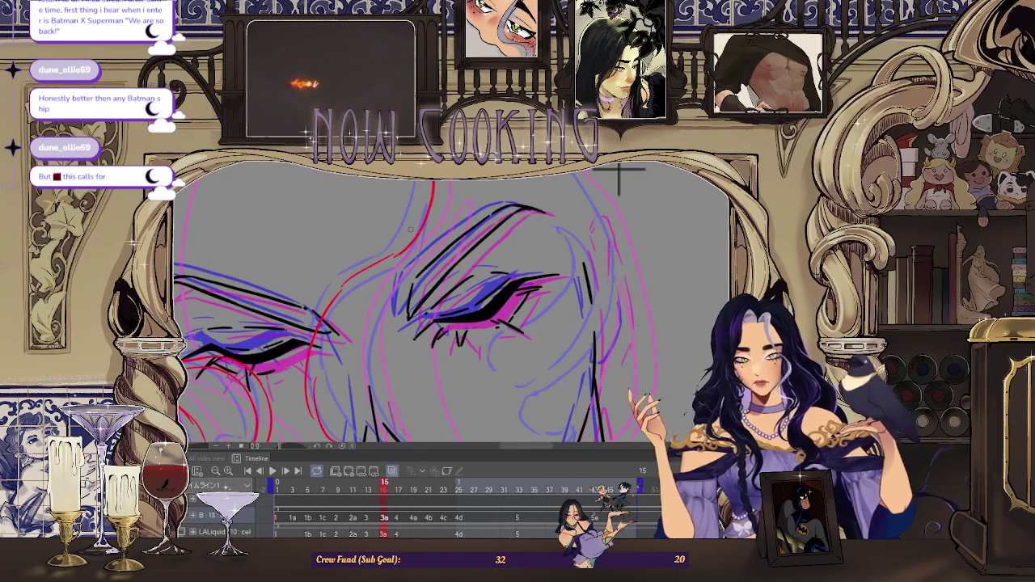